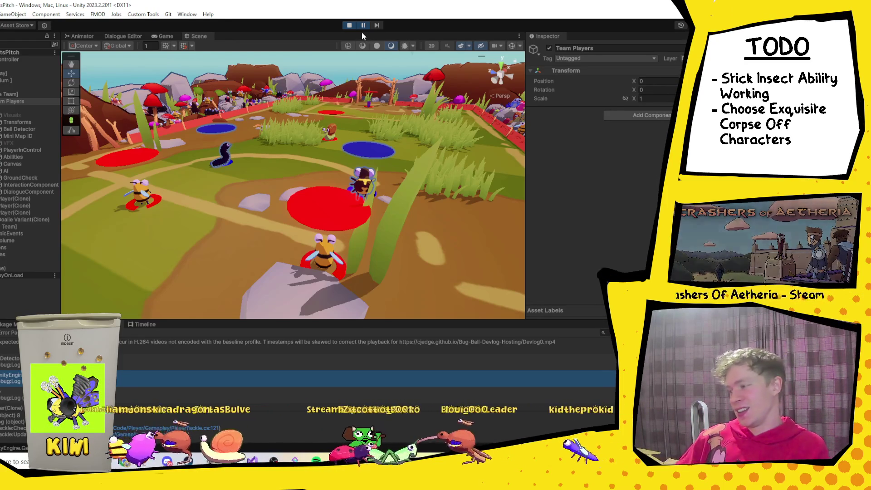
Stop and restart play mode for a fresh Bug Ball match at 00:00, Home 0 - 0 Away.
{"action": "left_click", "coordinate": [348, 25]}
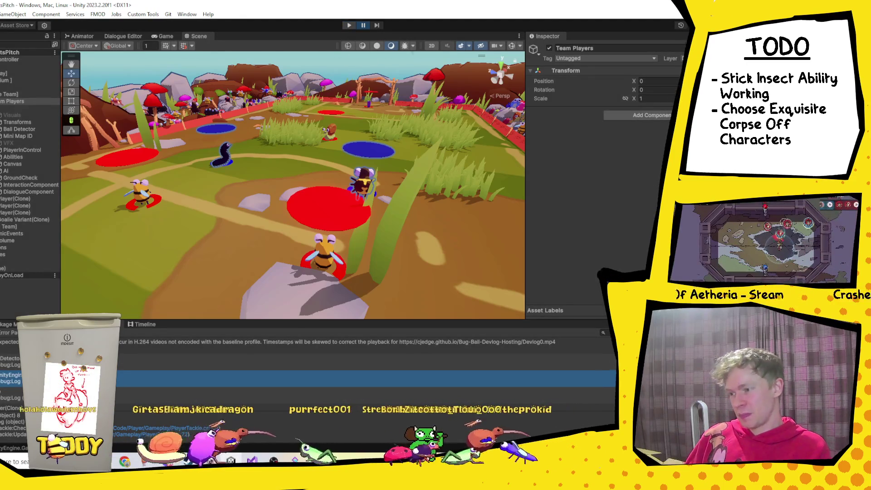
{"action": "left_click", "coordinate": [349, 26]}
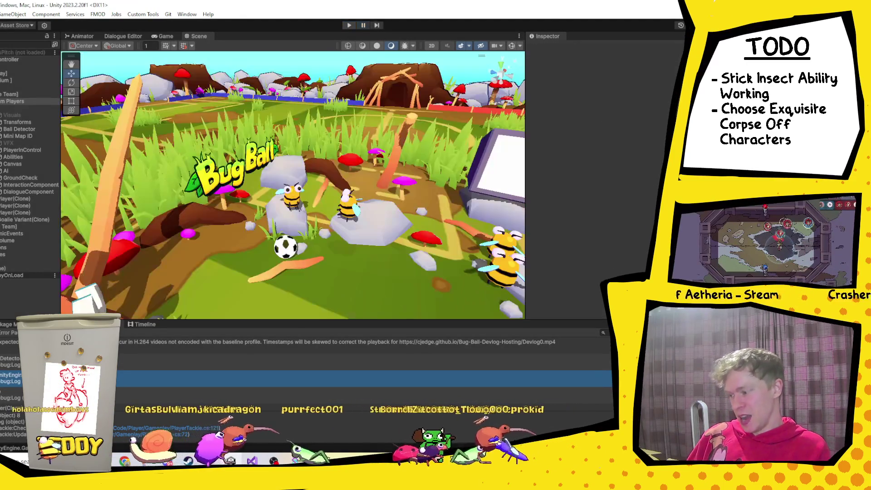
{"action": "left_click", "coordinate": [348, 26]}
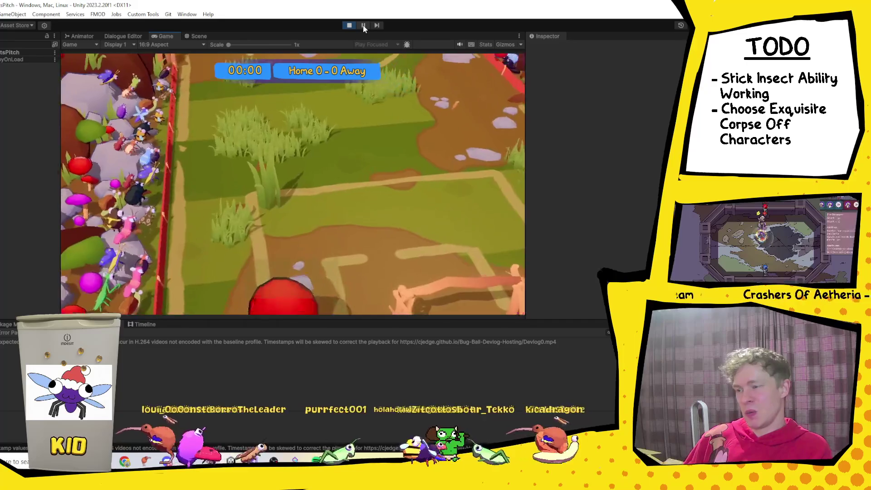
Pause the match, select the stick insect player's clone and rename it to '1'.
{"action": "left_click", "coordinate": [363, 26]}
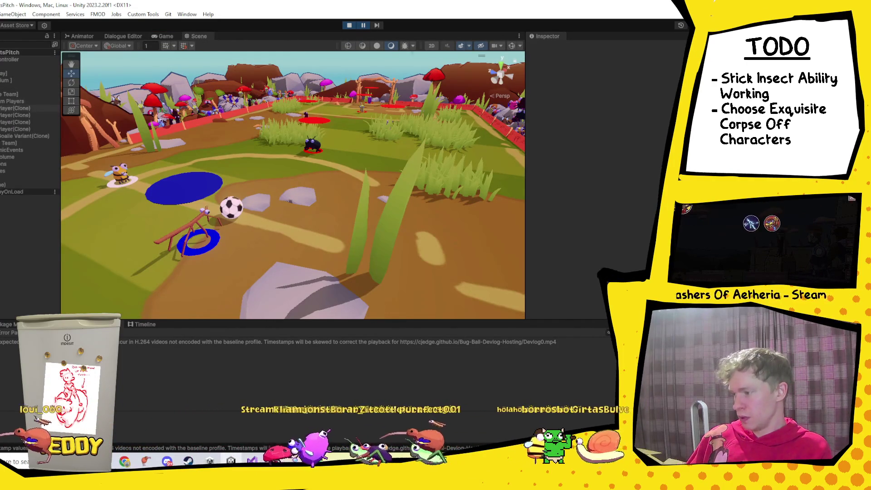
{"action": "left_click", "coordinate": [193, 224]}
{"action": "left_click", "coordinate": [595, 49]}
{"action": "type", "text": "1"}
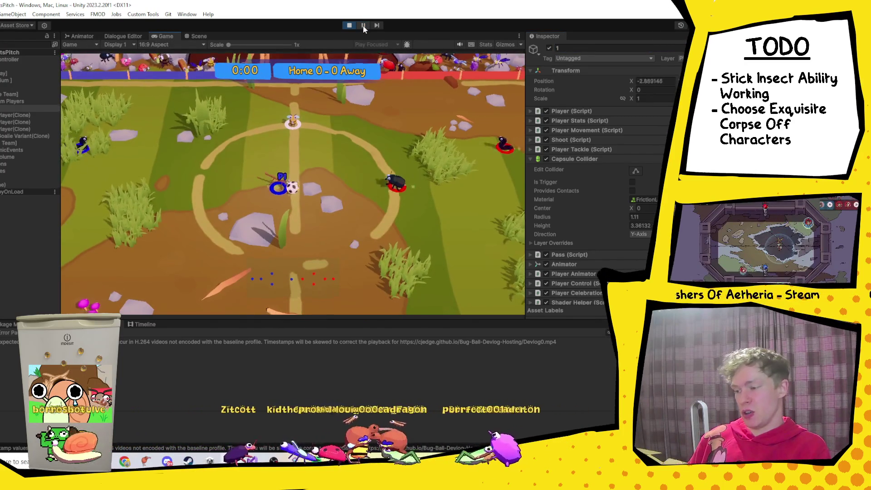
{"action": "left_click", "coordinate": [363, 27]}
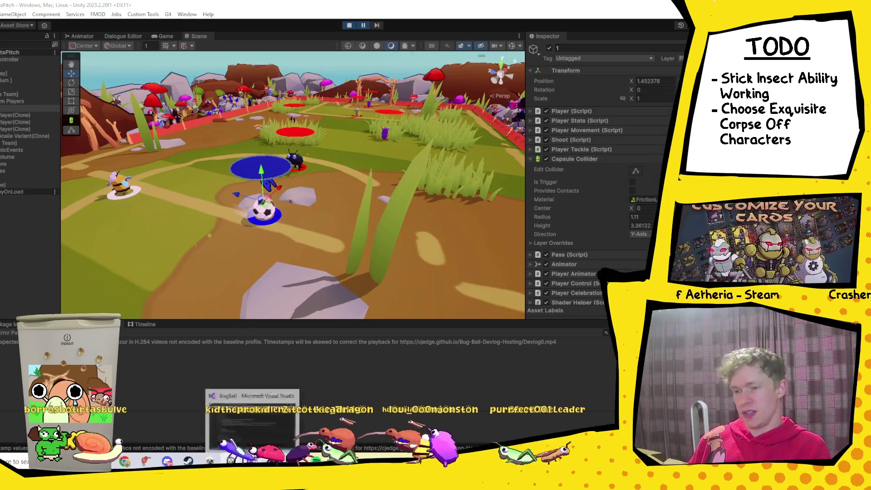
Open StickInsectCamo.cs in Visual Studio at the line setting the player's layer.
{"action": "left_click", "coordinate": [252, 461]}
{"action": "scroll", "coordinate": [205, 243], "scroll_direction": "up", "scroll_amount": 8}
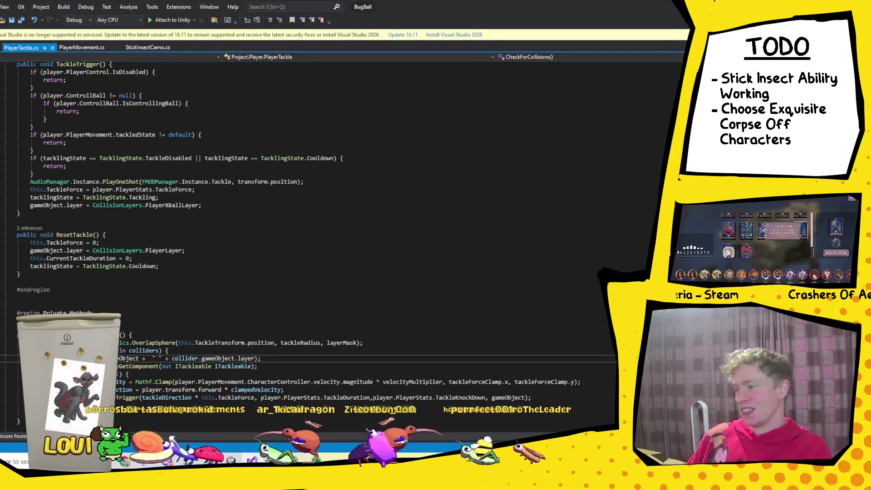
{"action": "left_click", "coordinate": [144, 47]}
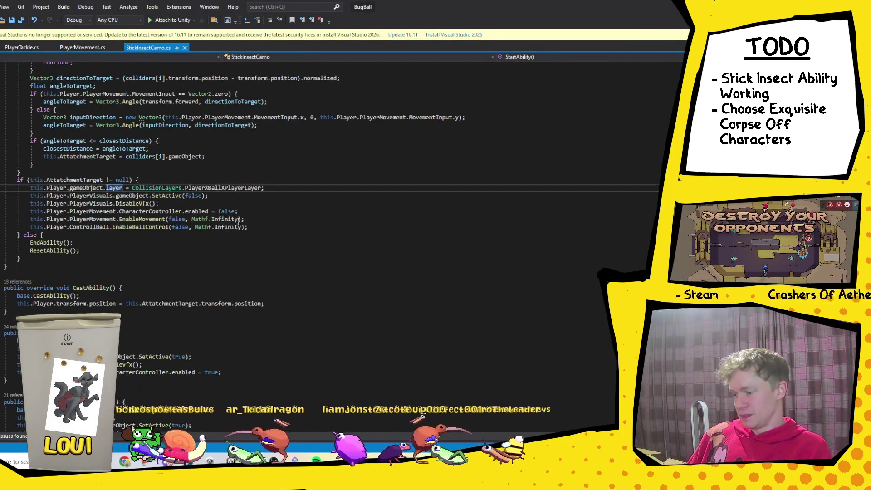
{"action": "scroll", "coordinate": [218, 272], "scroll_direction": "up", "scroll_amount": 3}
{"action": "left_click", "coordinate": [232, 258]}
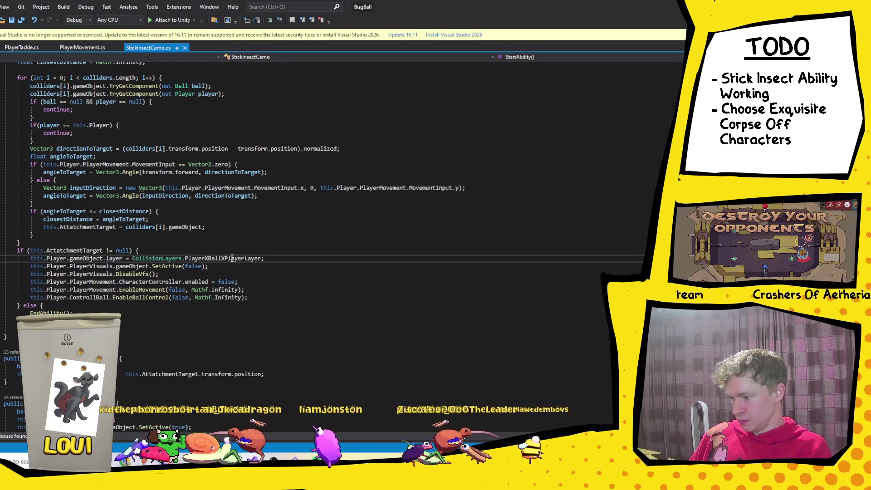
Run Find All References on the player's 'layer' property.
{"action": "left_click", "coordinate": [274, 456]}
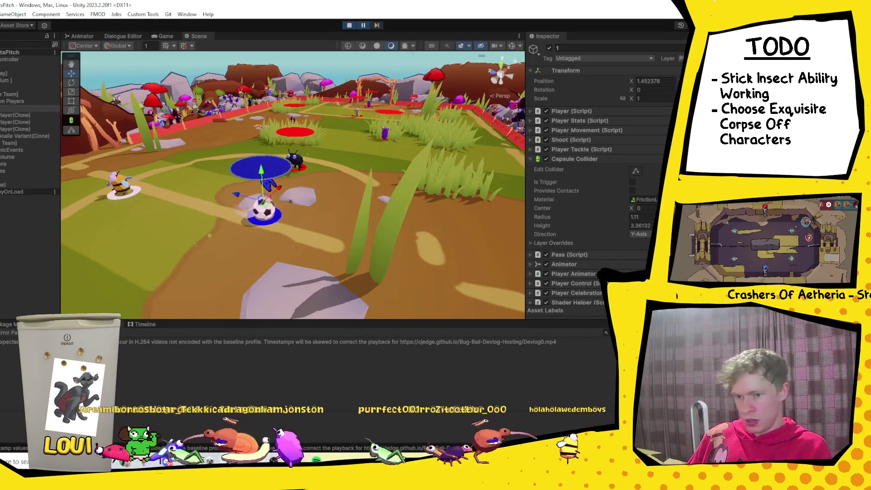
{"action": "key", "text": "alt+Tab"}
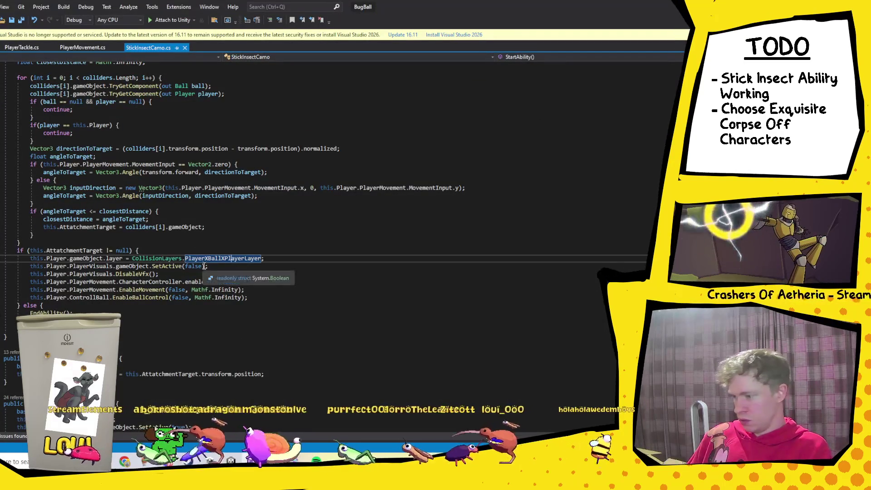
{"action": "right_click", "coordinate": [115, 257]}
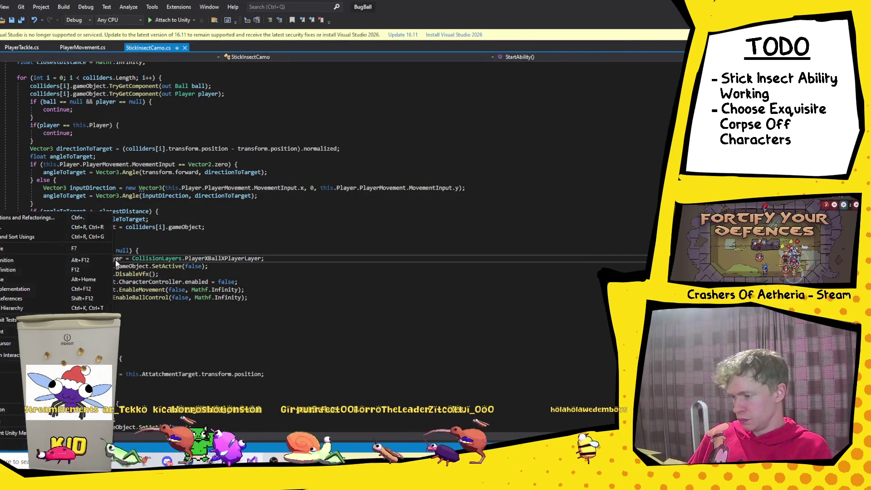
{"action": "left_click", "coordinate": [28, 298]}
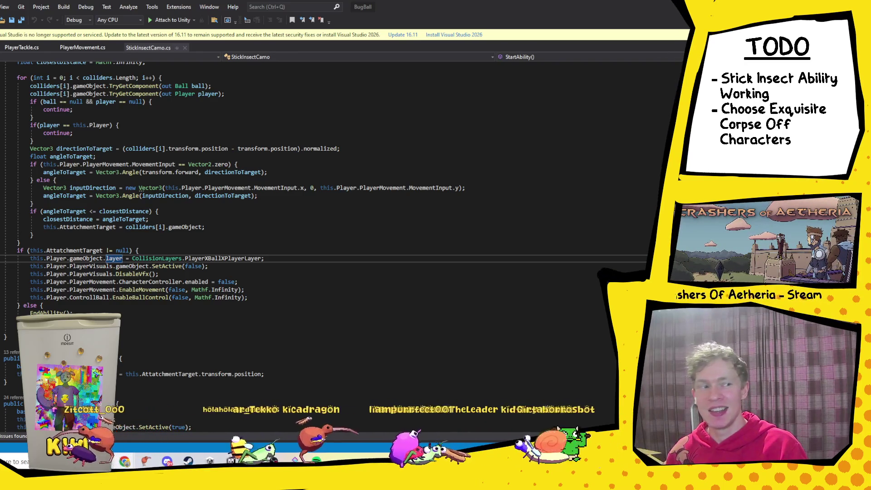
{"action": "key", "text": "alt+Tab"}
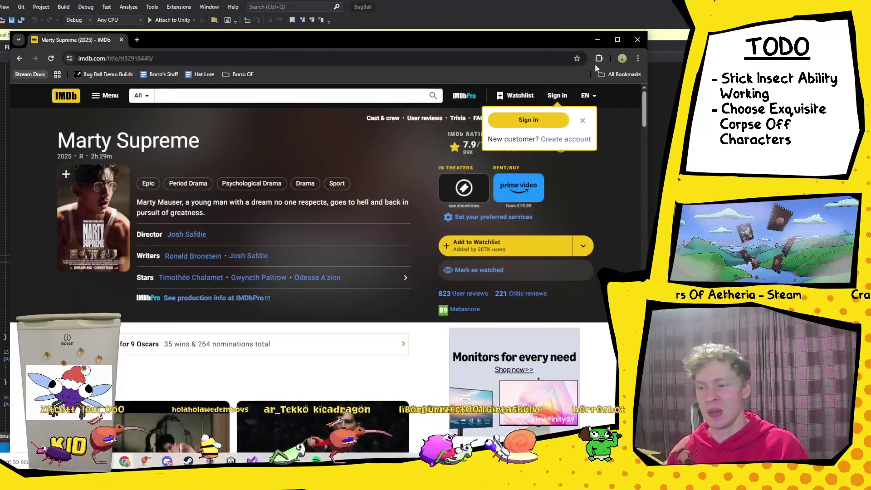
{"action": "left_click", "coordinate": [617, 40]}
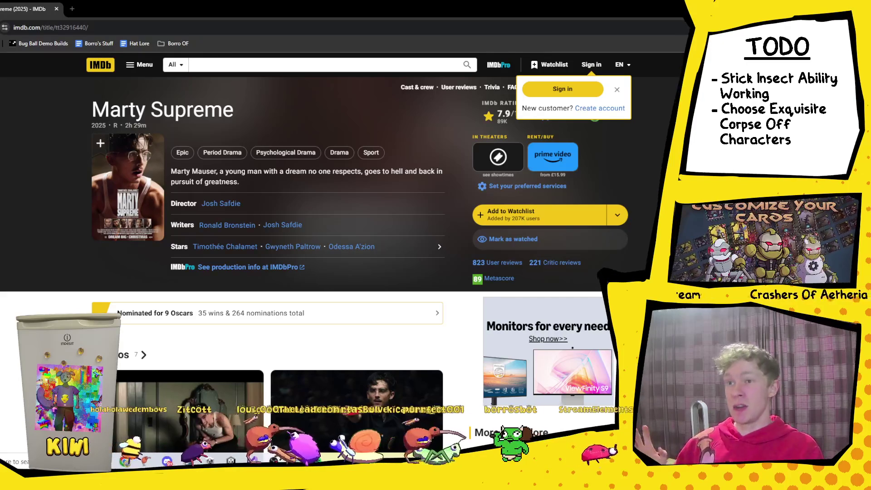
{"action": "scroll", "coordinate": [408, 254], "scroll_direction": "down", "scroll_amount": 4}
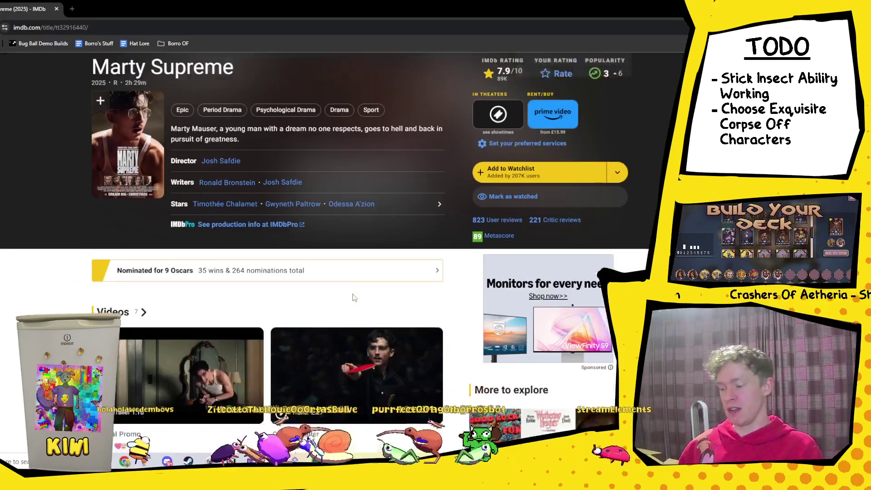
{"action": "scroll", "coordinate": [412, 256], "scroll_direction": "down", "scroll_amount": 5}
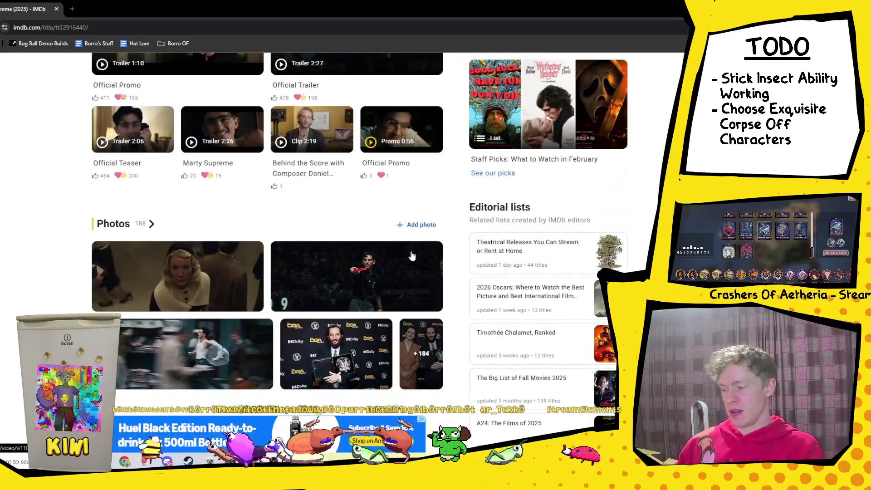
{"action": "scroll", "coordinate": [403, 263], "scroll_direction": "up", "scroll_amount": 9}
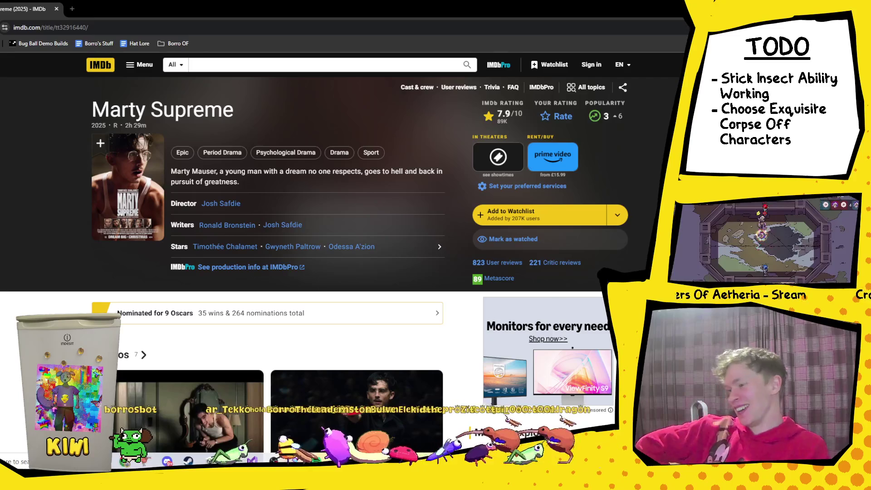
{"action": "key", "text": "alt+Tab"}
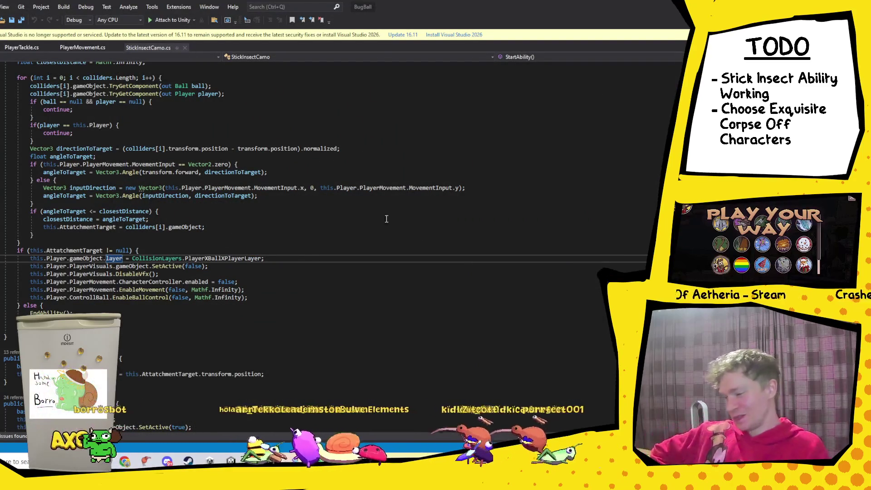
Trace the 'layer' property's call hierarchy to ControllBall's RunEnableBallControl coroutine.
{"action": "left_click", "coordinate": [255, 265]}
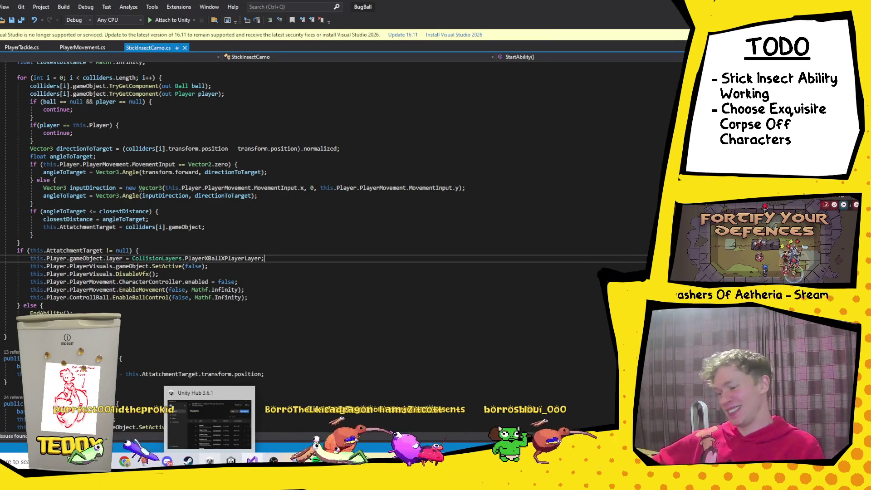
{"action": "mouse_move", "coordinate": [231, 460]}
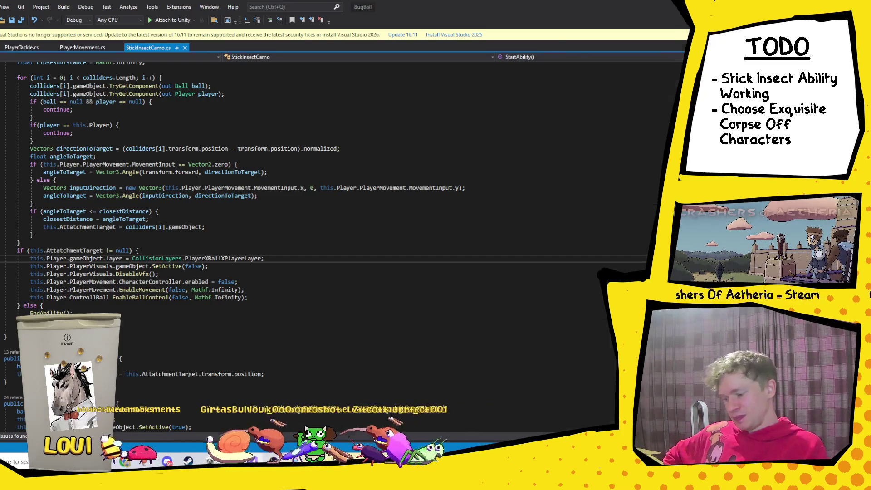
{"action": "key", "text": "alt+Tab"}
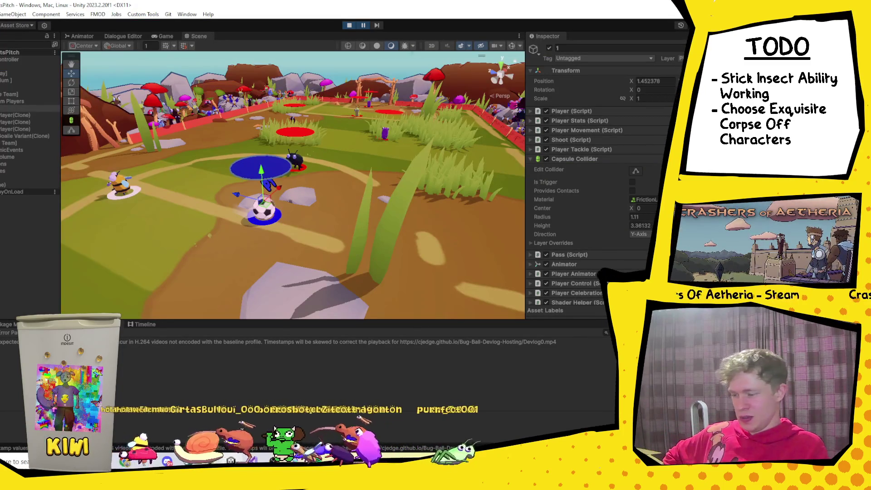
{"action": "key", "text": "alt+Tab"}
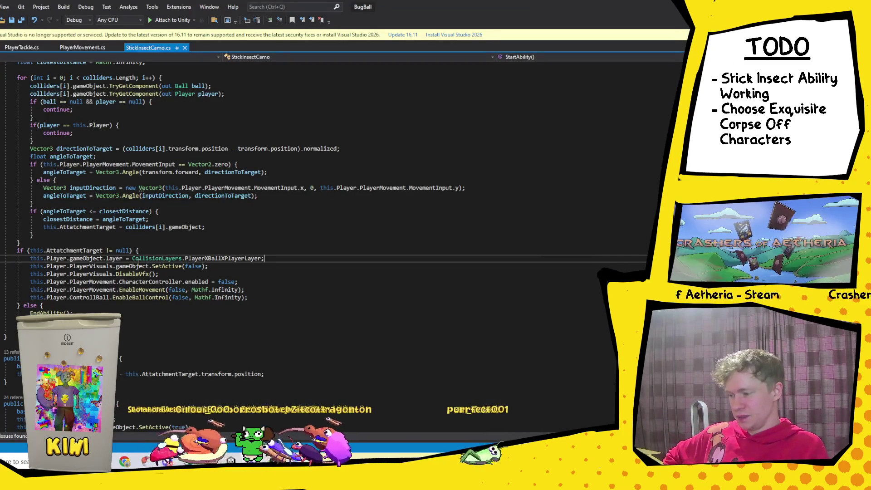
{"action": "right_click", "coordinate": [109, 260]}
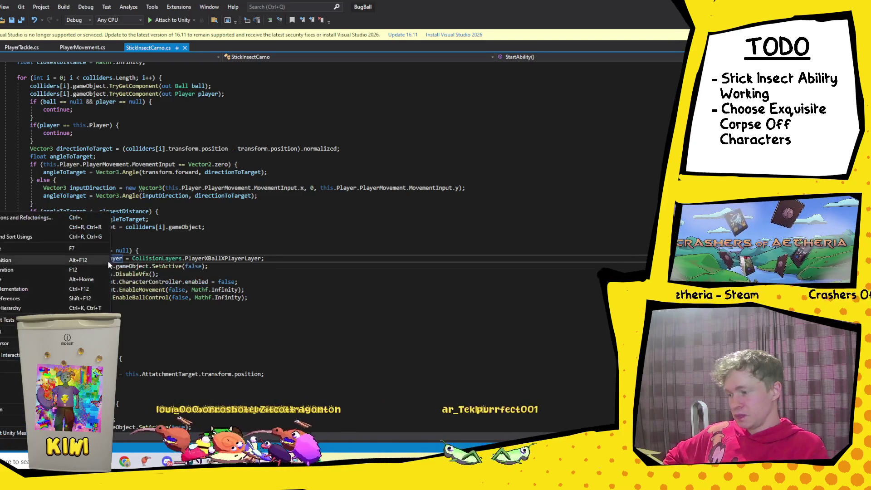
{"action": "left_click", "coordinate": [22, 308]}
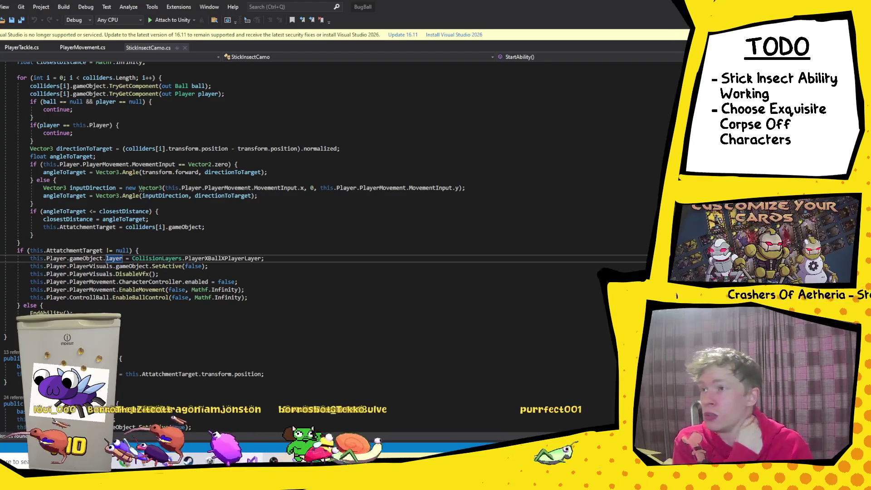
{"action": "key", "text": "F8"}
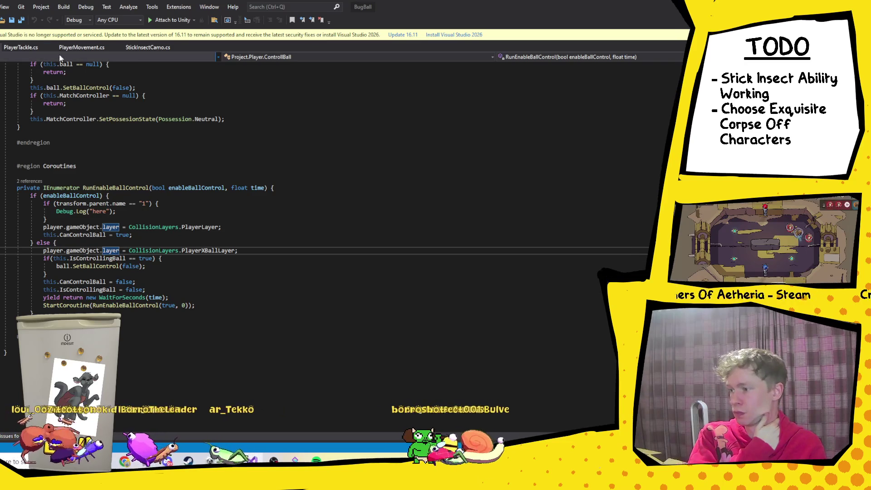
Move the gameObject.layer line below EnableBallControl in StickInsectCamo.cs, tidy the if line, and save.
{"action": "left_click", "coordinate": [146, 48]}
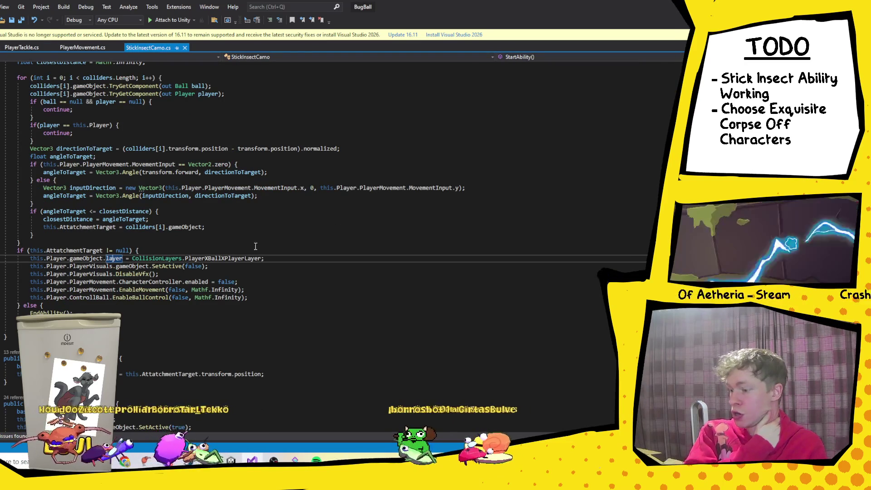
{"action": "mouse_move", "coordinate": [270, 260]}
{"action": "left_mouse_down"}
{"action": "mouse_move", "coordinate": [113, 274]}
{"action": "mouse_move", "coordinate": [30, 258]}
{"action": "left_mouse_up"}
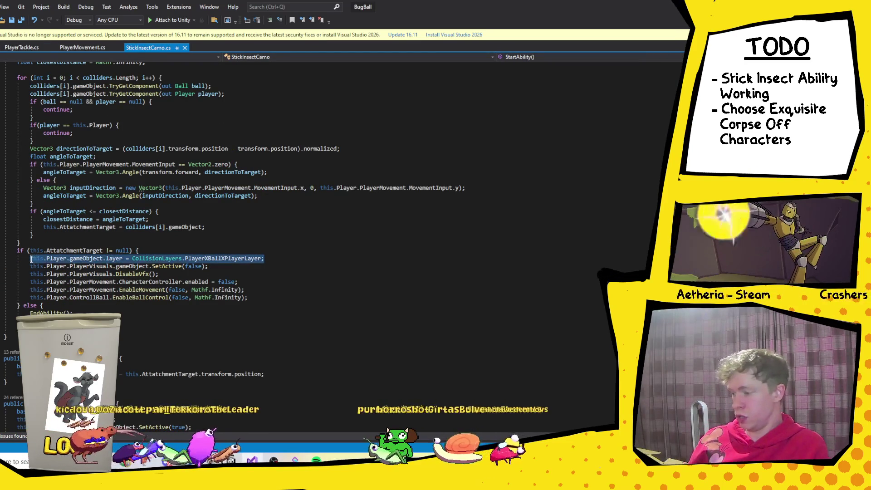
{"action": "key", "text": "ctrl+x"}
{"action": "left_click", "coordinate": [267, 298]}
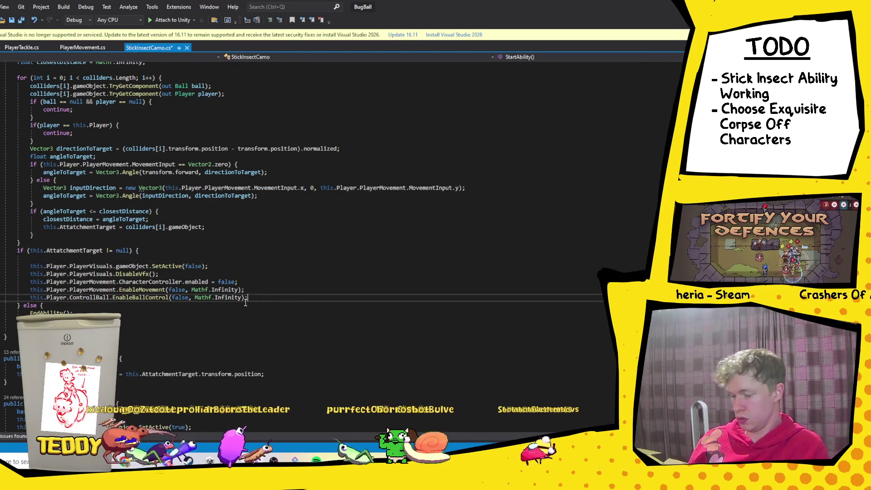
{"action": "key", "text": "Return"}
{"action": "key", "text": "ctrl+v"}
{"action": "left_click", "coordinate": [172, 250]}
{"action": "key", "text": "BackSpace"}
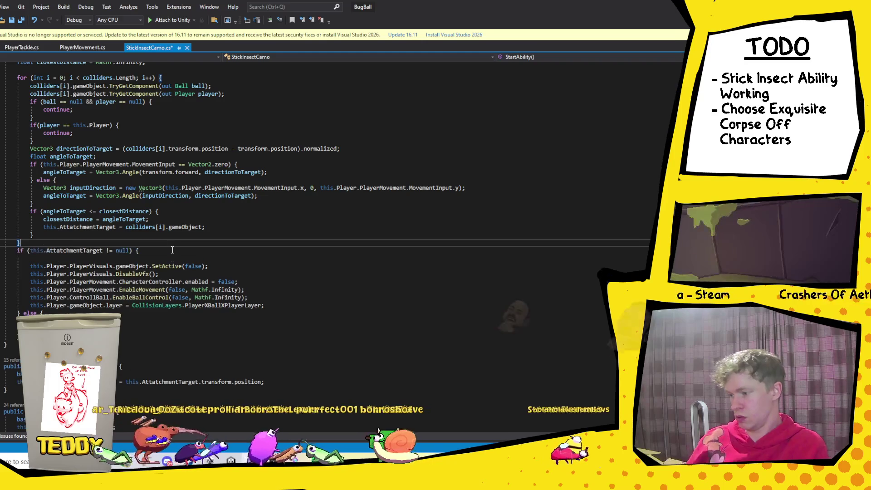
{"action": "key", "text": "Return"}
{"action": "key", "text": "ctrl+s"}
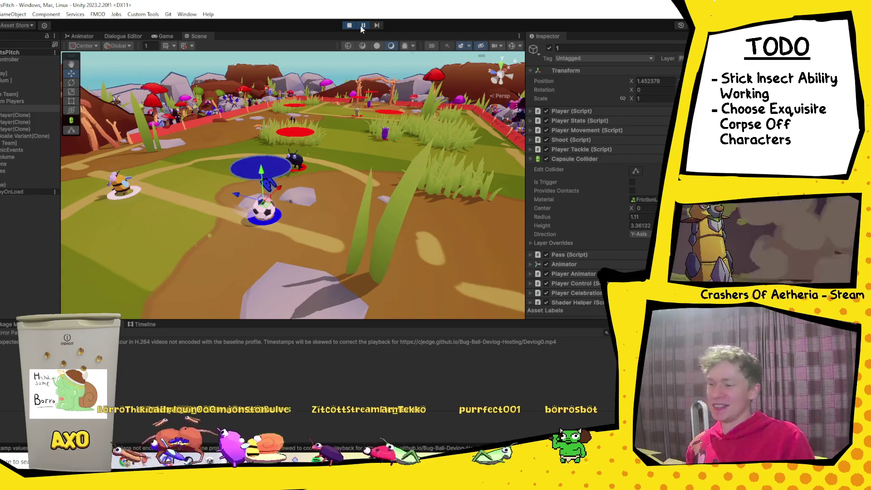
Stop and restart play mode so the updated script runs from the Bug Ball title menu.
{"action": "left_click", "coordinate": [349, 25]}
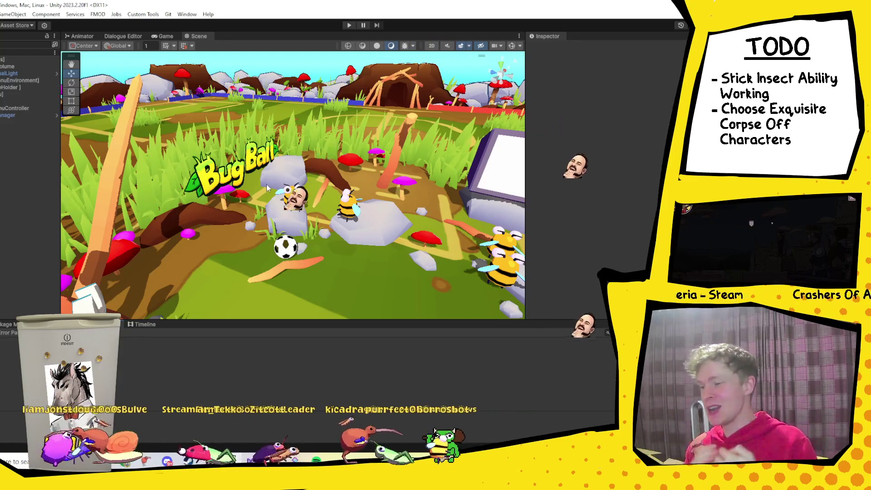
{"action": "left_click", "coordinate": [349, 26]}
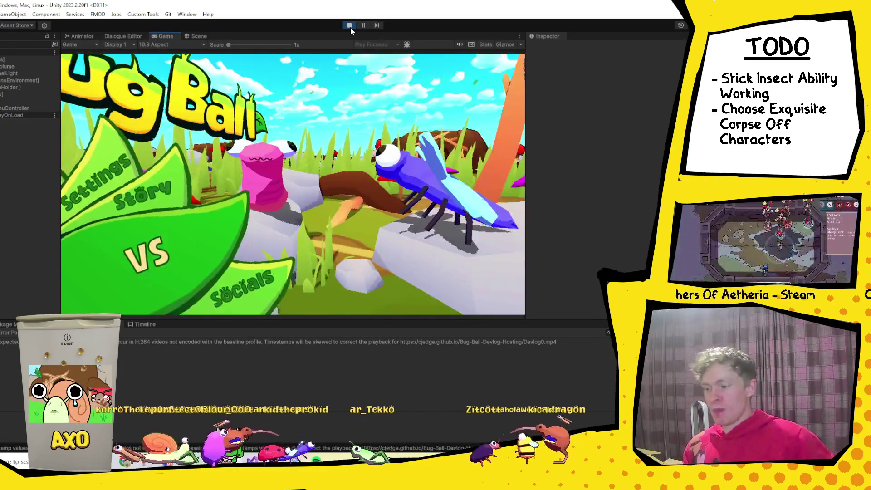
Advance through menus and team selection, test the stick insect in a match, then stop play mode.
{"action": "key", "text": "Return"}
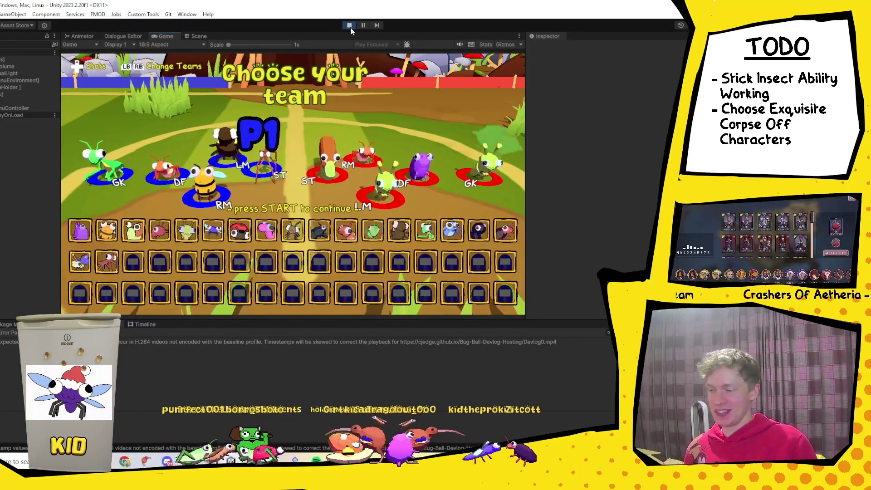
{"action": "key", "text": "Return"}
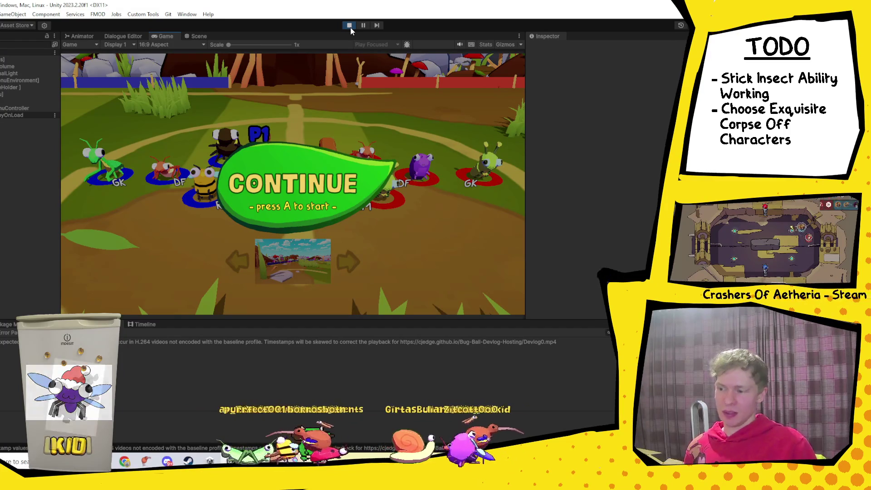
{"action": "key", "text": "Return"}
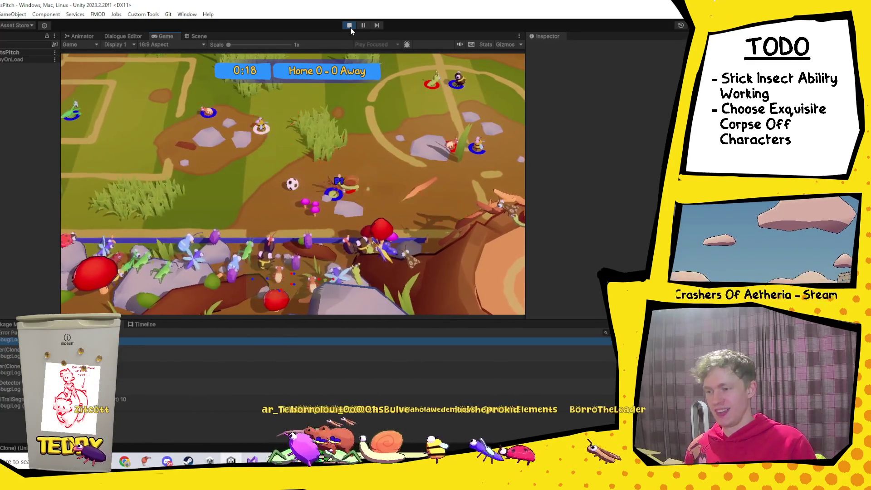
{"action": "left_click", "coordinate": [350, 27]}
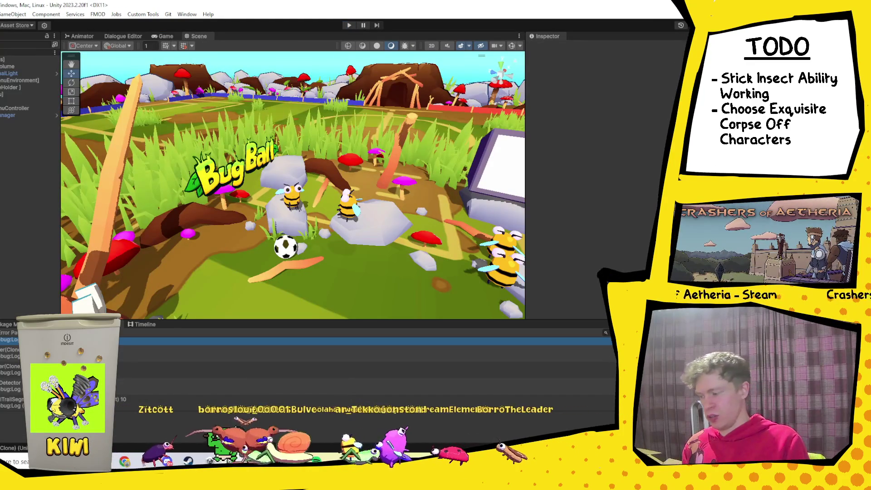
{"action": "key", "text": "alt+Tab"}
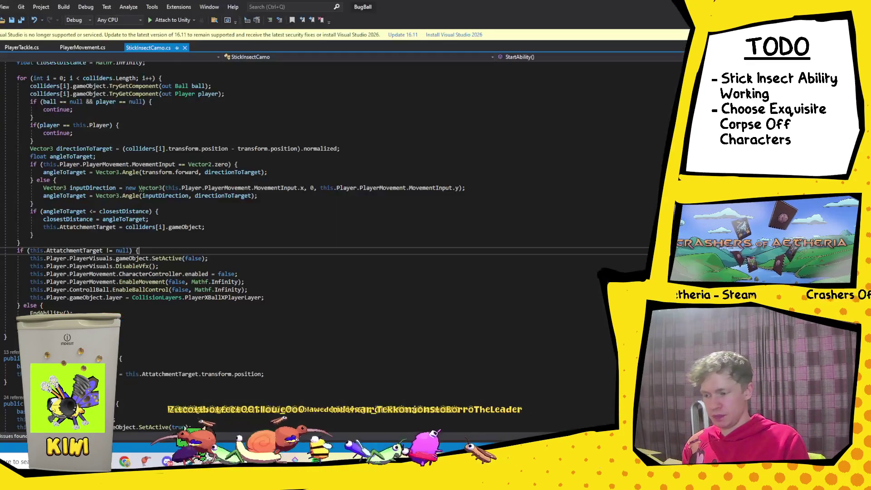
Scroll up to StickInsectCamo's StartAbility, where the layer is now set to PlayerXBallXPlayerLayer.
{"action": "scroll", "coordinate": [273, 306], "scroll_direction": "up", "scroll_amount": 2}
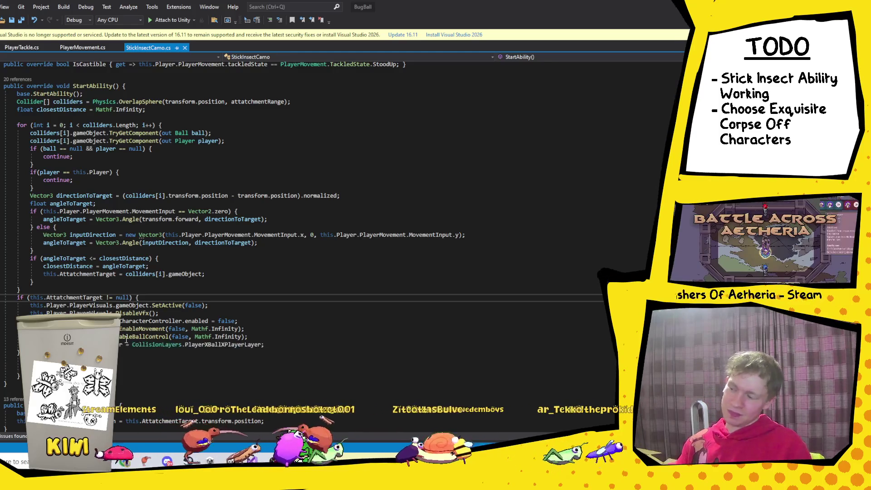
{"action": "scroll", "coordinate": [225, 340], "scroll_direction": "down", "scroll_amount": 4}
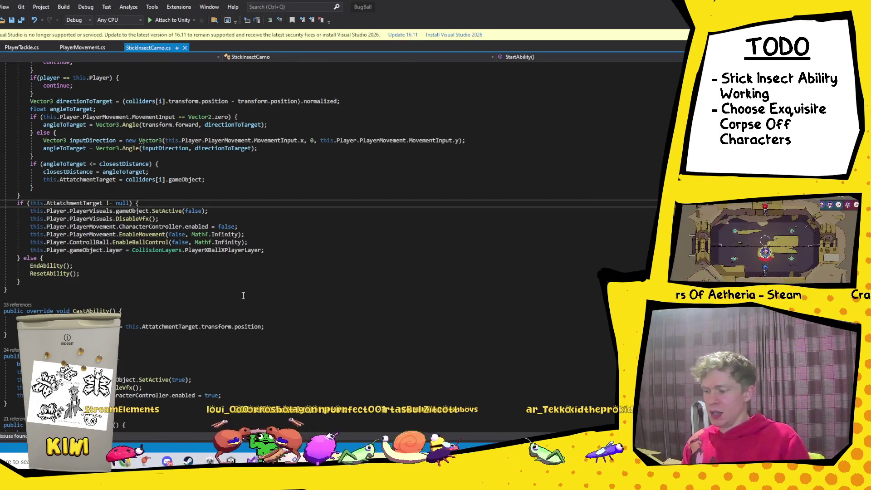
{"action": "left_click", "coordinate": [292, 250]}
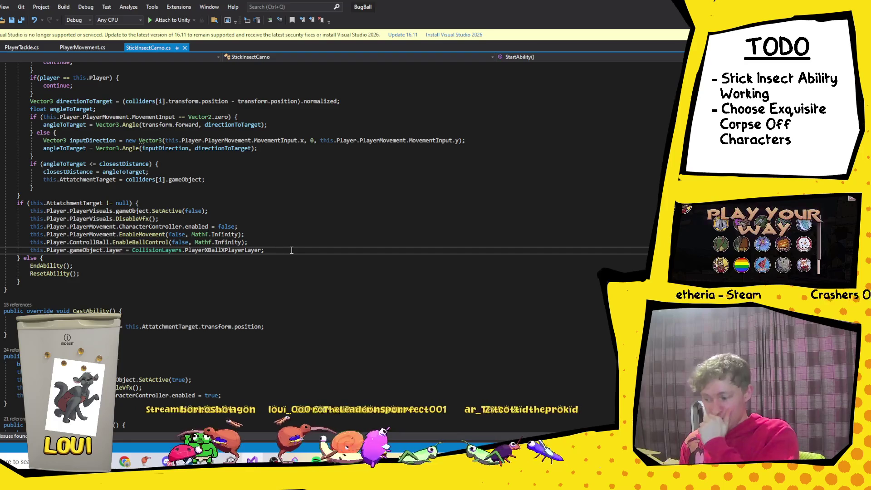
{"action": "scroll", "coordinate": [291, 250], "scroll_direction": "down", "scroll_amount": 5}
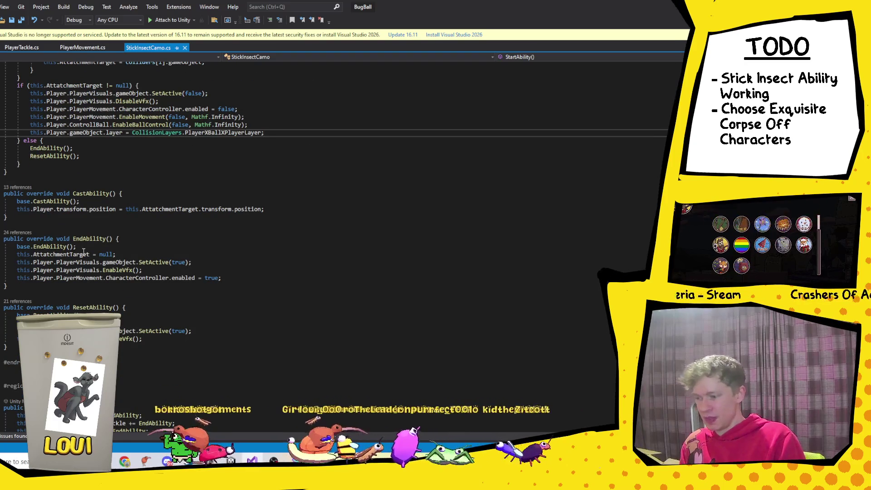
{"action": "left_click", "coordinate": [95, 242]}
{"action": "scroll", "coordinate": [136, 355], "scroll_direction": "up", "scroll_amount": 10}
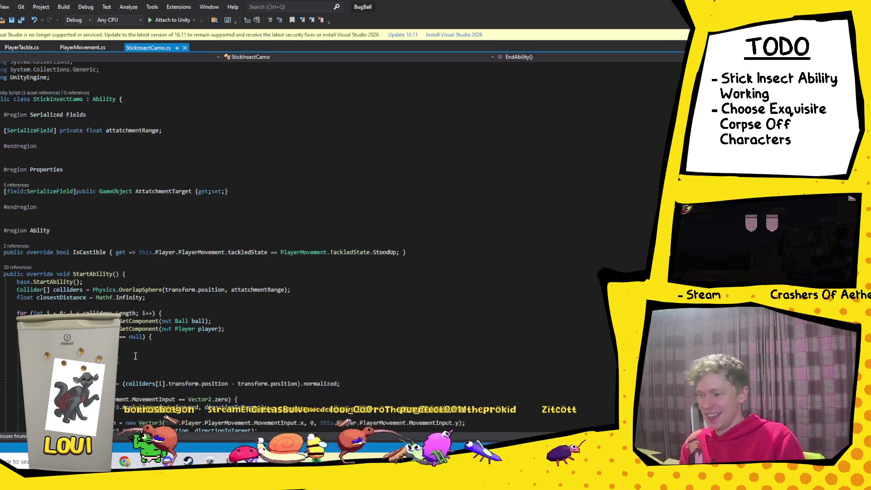
{"action": "scroll", "coordinate": [135, 355], "scroll_direction": "down", "scroll_amount": 15}
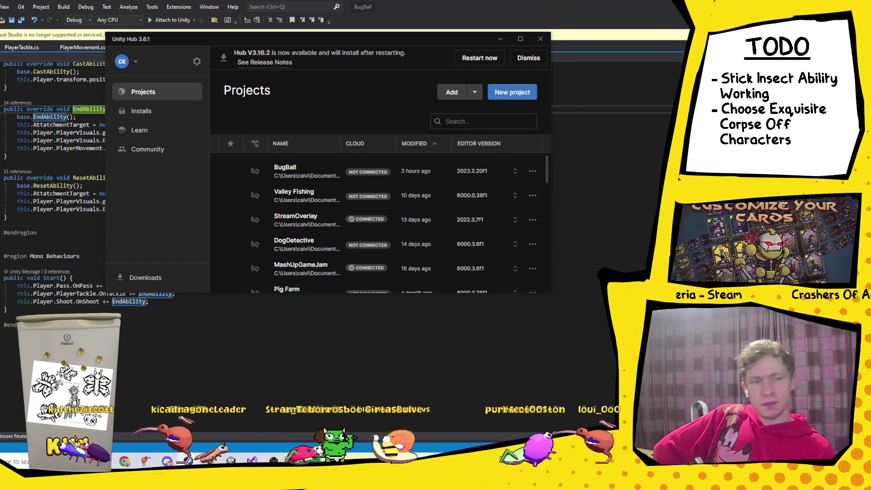
Minimize Unity Hub and place the caret at the end of the EndAbility() line.
{"action": "left_click", "coordinate": [501, 39]}
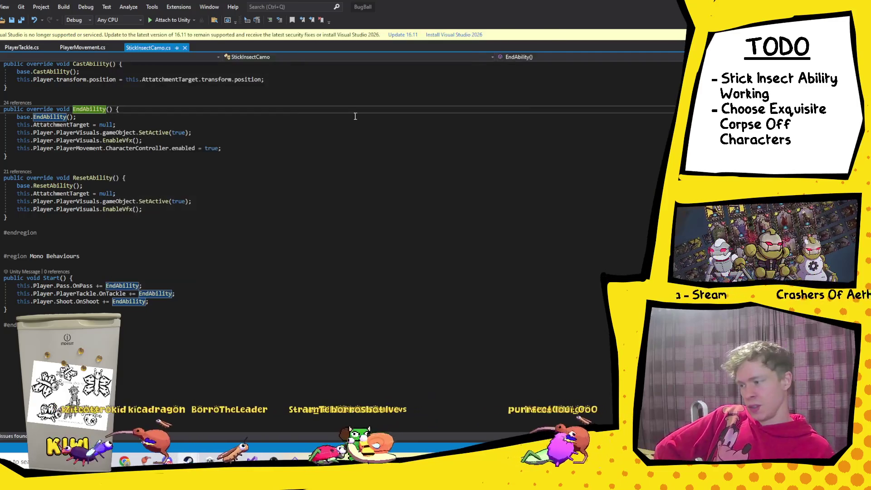
{"action": "left_click", "coordinate": [127, 110]}
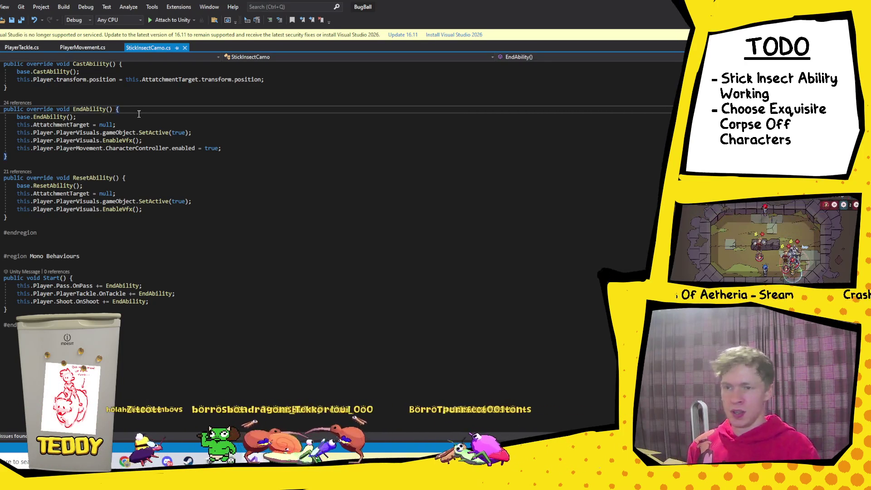
Scroll to StartAbility and highlight the EnableMovement, EnableBallControl and layer lines.
{"action": "scroll", "coordinate": [211, 149], "scroll_direction": "up", "scroll_amount": 13}
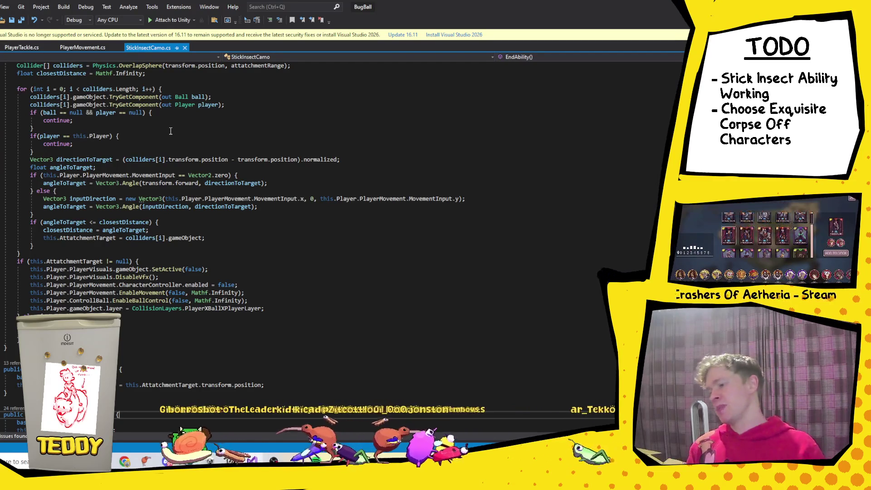
{"action": "scroll", "coordinate": [170, 131], "scroll_direction": "up", "scroll_amount": 8}
{"action": "scroll", "coordinate": [183, 242], "scroll_direction": "down", "scroll_amount": 20}
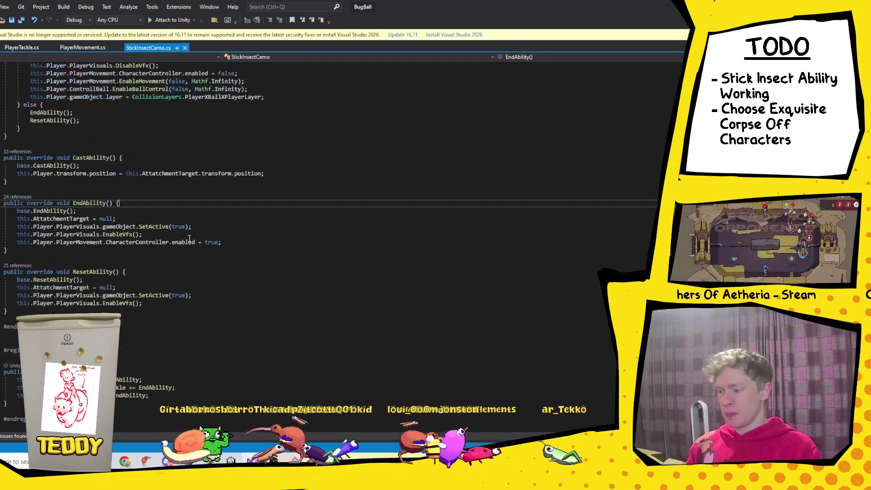
{"action": "scroll", "coordinate": [188, 238], "scroll_direction": "up", "scroll_amount": 4}
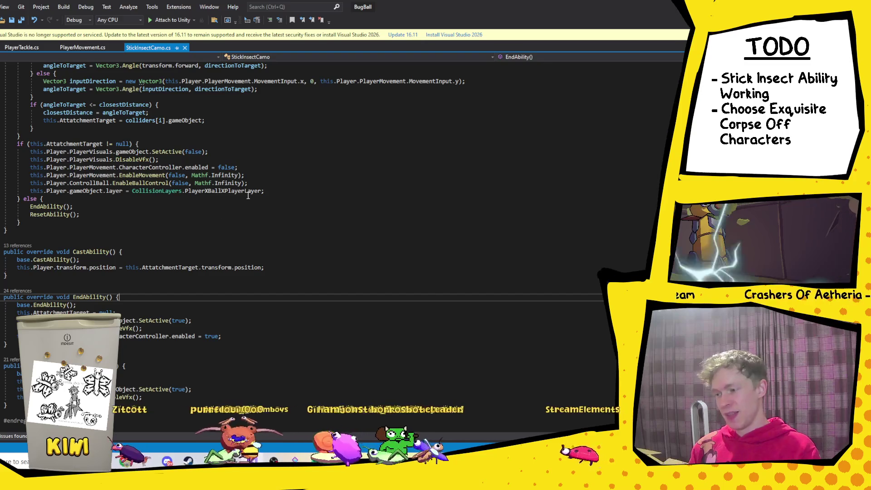
{"action": "mouse_move", "coordinate": [253, 191]}
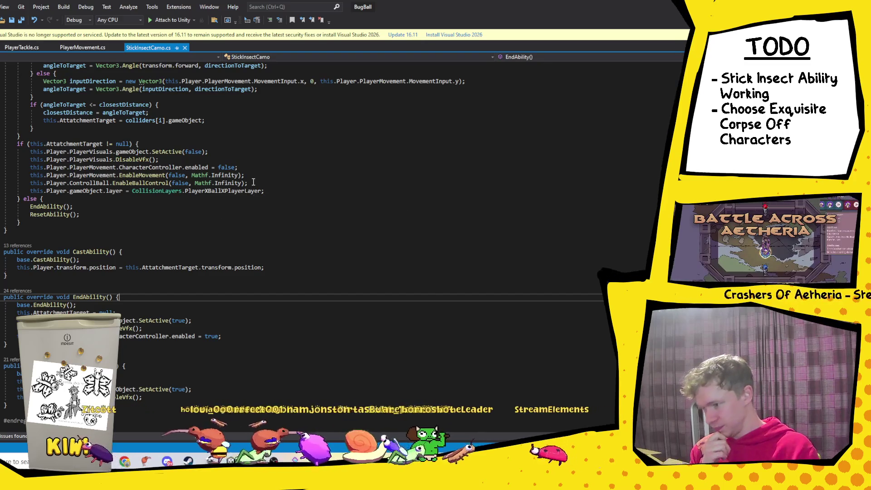
{"action": "left_click_drag", "start_coordinate": [255, 183], "coordinate": [44, 174]}
{"action": "left_click", "coordinate": [41, 169]}
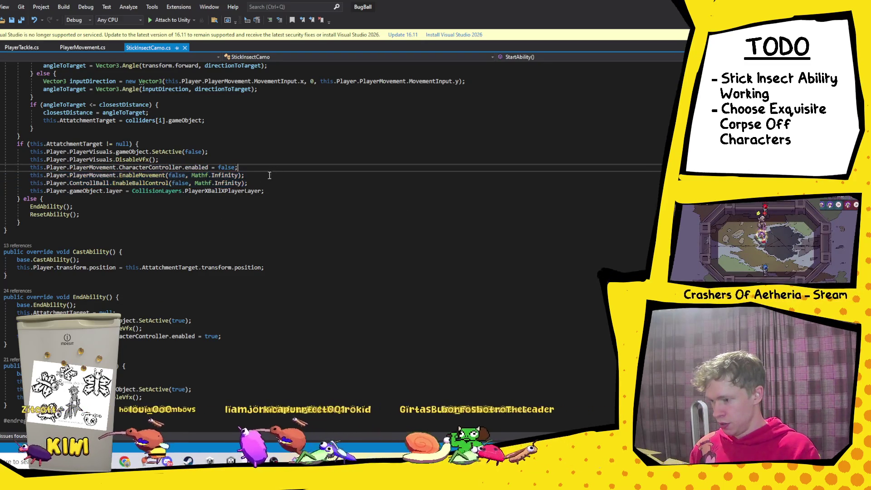
Copy the movement, ball control and layer lines from StartAbility into EndAbility.
{"action": "left_click_drag", "start_coordinate": [269, 193], "coordinate": [30, 175]}
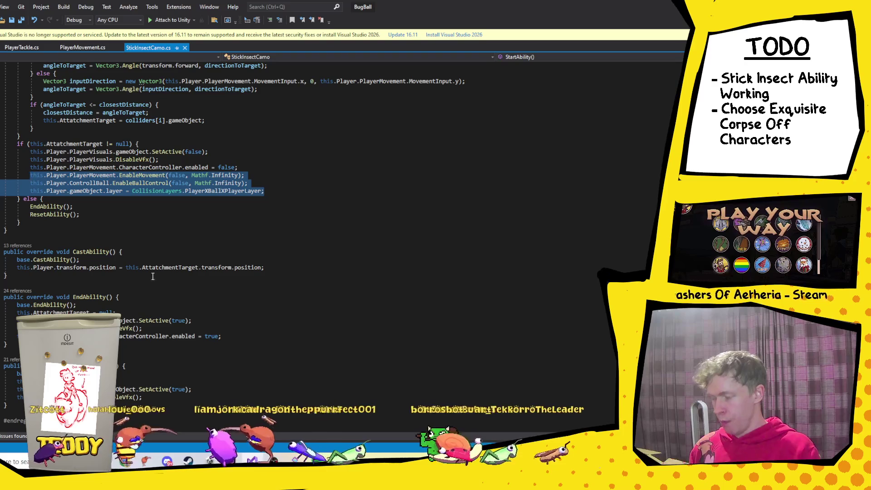
{"action": "left_click", "coordinate": [233, 339]}
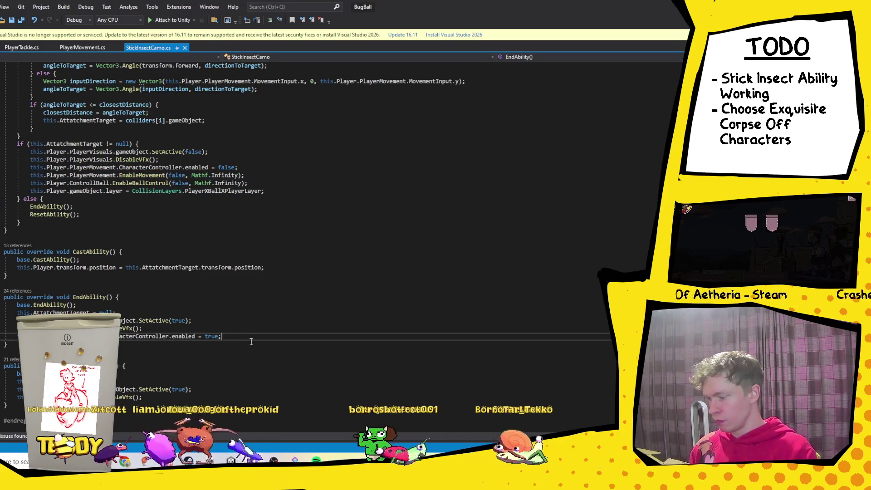
{"action": "key", "text": "ctrl+v"}
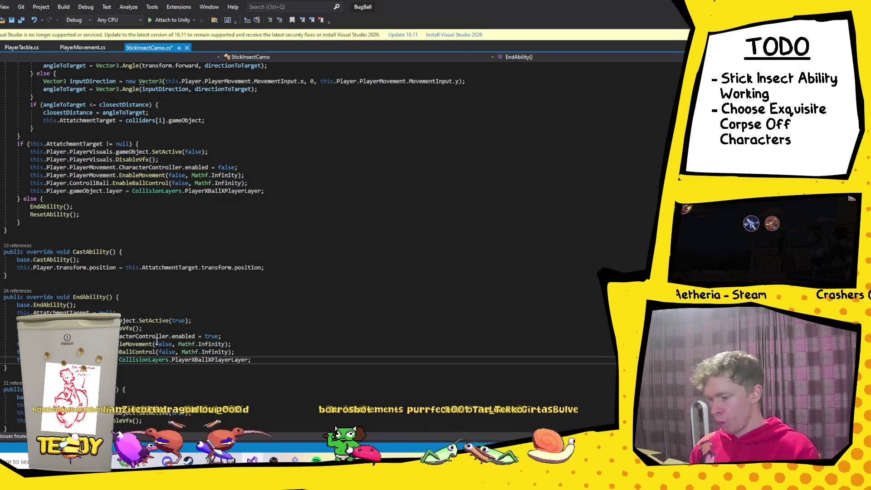
Change the pasted EnableMovement and ball control calls from false to true and Mathf.Infinity to 0.
{"action": "double_click", "coordinate": [163, 344]}
{"action": "type", "text": "true"}
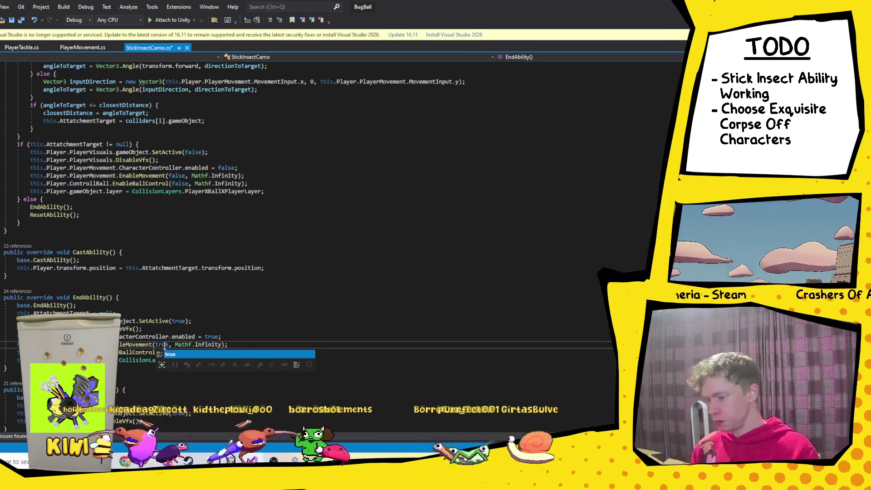
{"action": "double_click", "coordinate": [208, 344]}
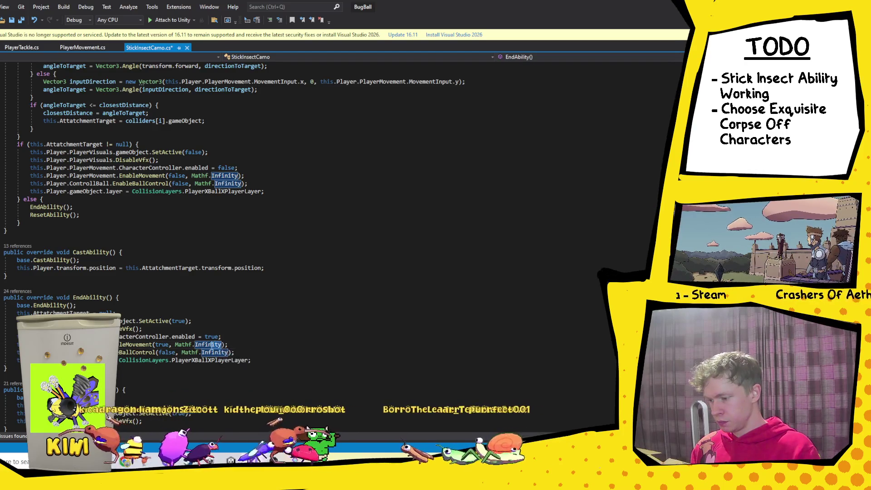
{"action": "left_click", "coordinate": [173, 344], "text": "shift"}
{"action": "type", "text": "0"}
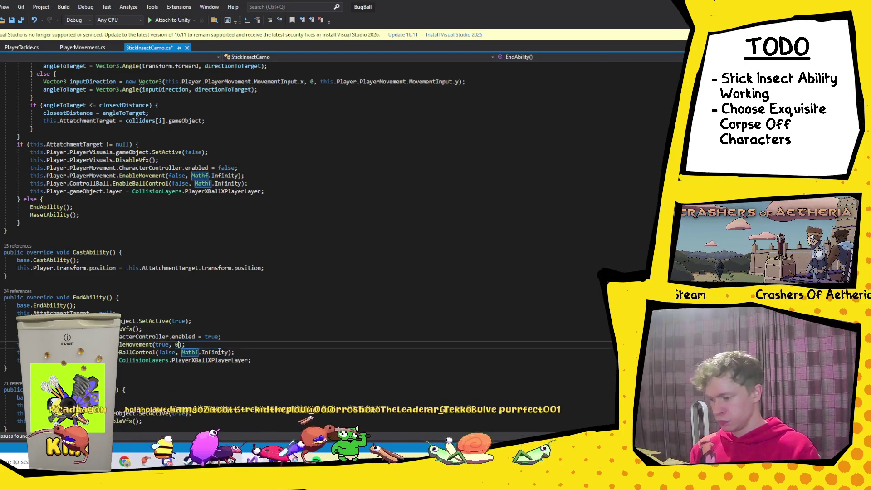
{"action": "left_click_drag", "start_coordinate": [227, 352], "coordinate": [181, 353]}
{"action": "type", "text": "0"}
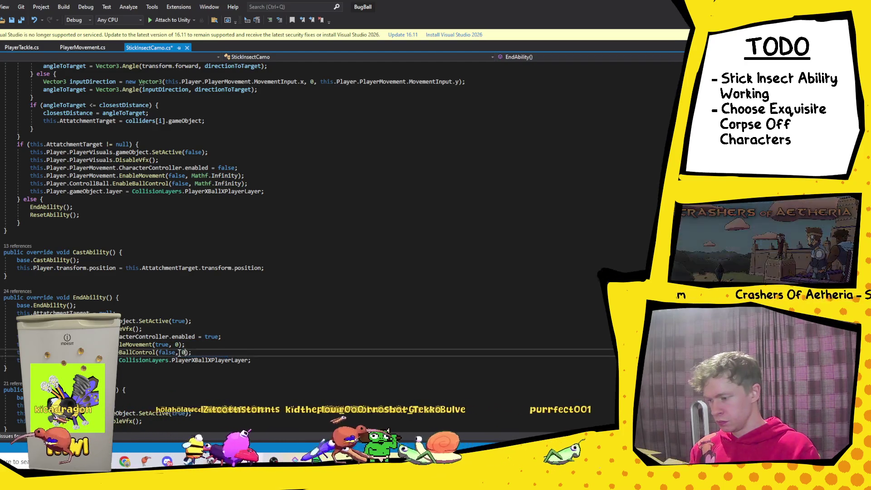
{"action": "left_click", "coordinate": [158, 344]}
{"action": "double_click", "coordinate": [165, 352]}
{"action": "type", "text": "true"}
{"action": "left_click", "coordinate": [138, 346]}
{"action": "left_click", "coordinate": [139, 346], "text": "ctrl"}
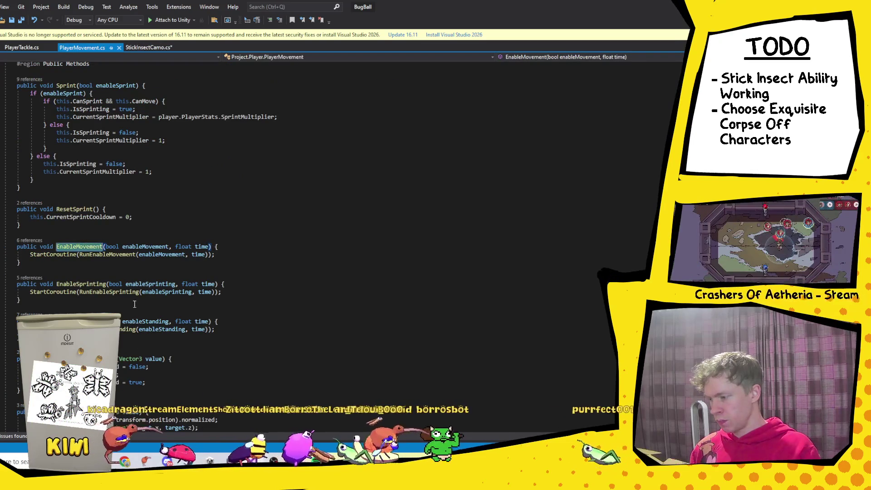
{"action": "left_click", "coordinate": [113, 253], "text": "ctrl"}
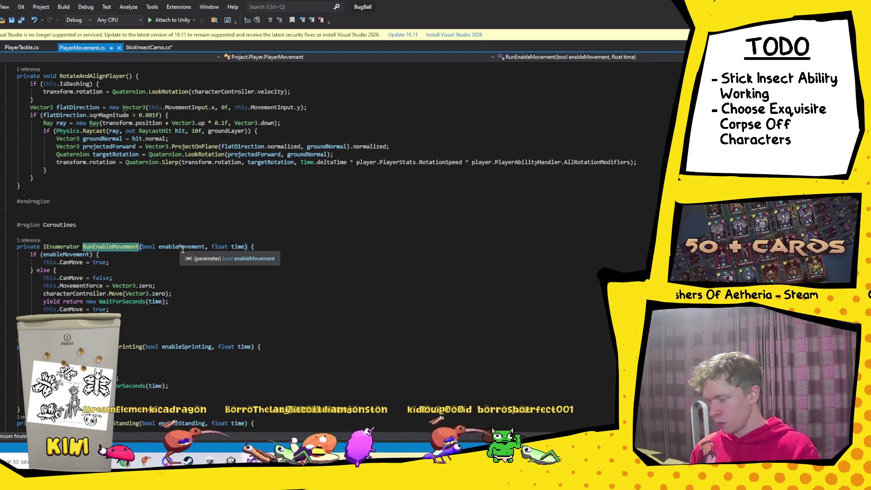
{"action": "left_click", "coordinate": [140, 48]}
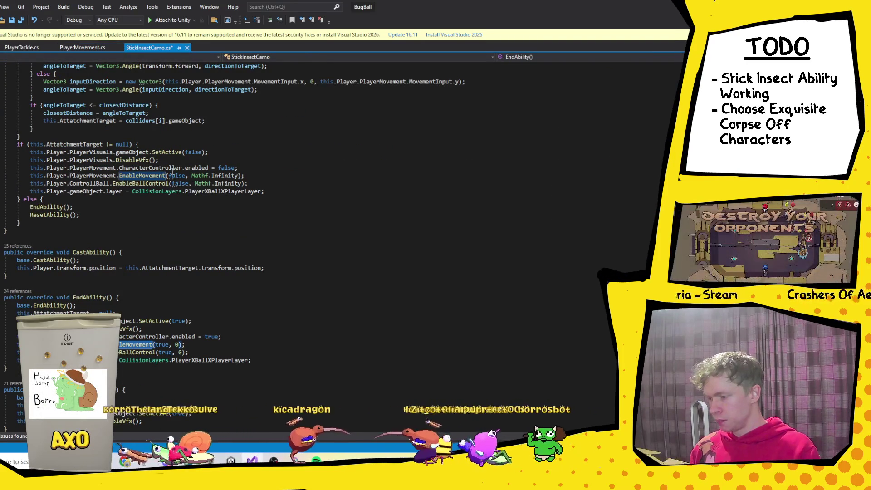
Change EndAbility's pasted layer assignment from PlayerXBallXPlayerLayer to CollisionLayers.PlayerLayer.
{"action": "left_click", "coordinate": [227, 352]}
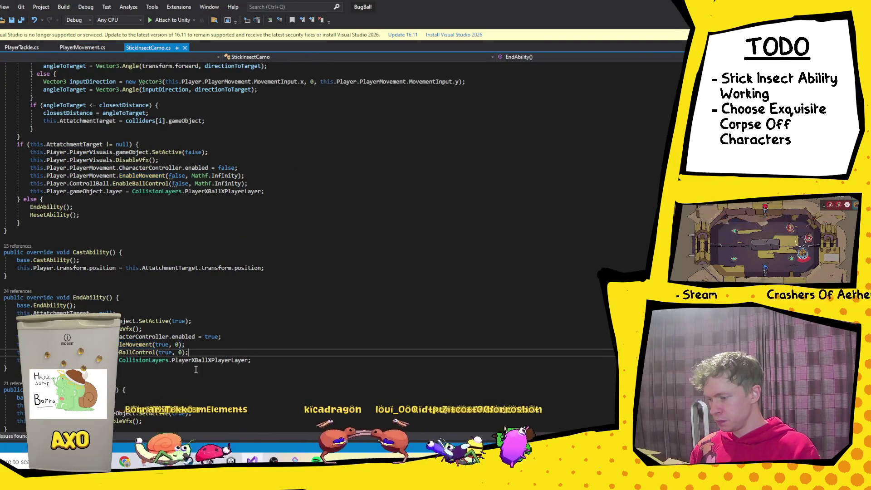
{"action": "left_click_drag", "start_coordinate": [248, 360], "coordinate": [194, 359]}
{"action": "key", "text": "Delete"}
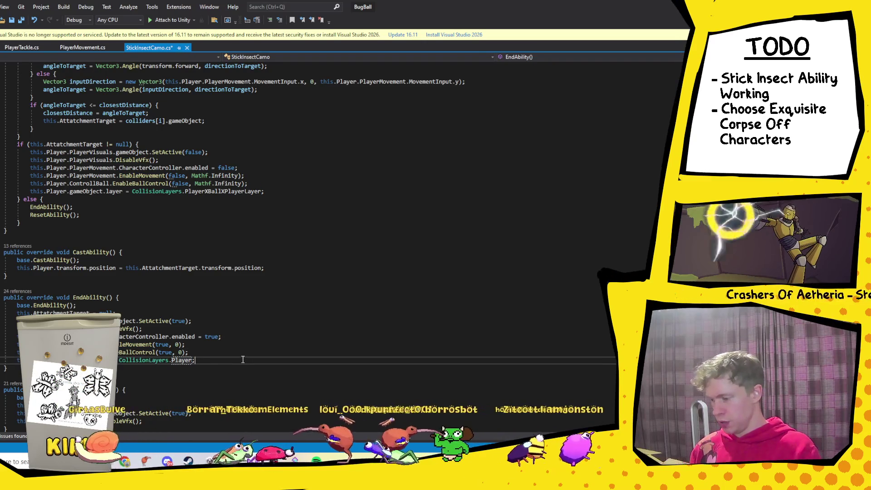
{"action": "key", "text": "Down"}
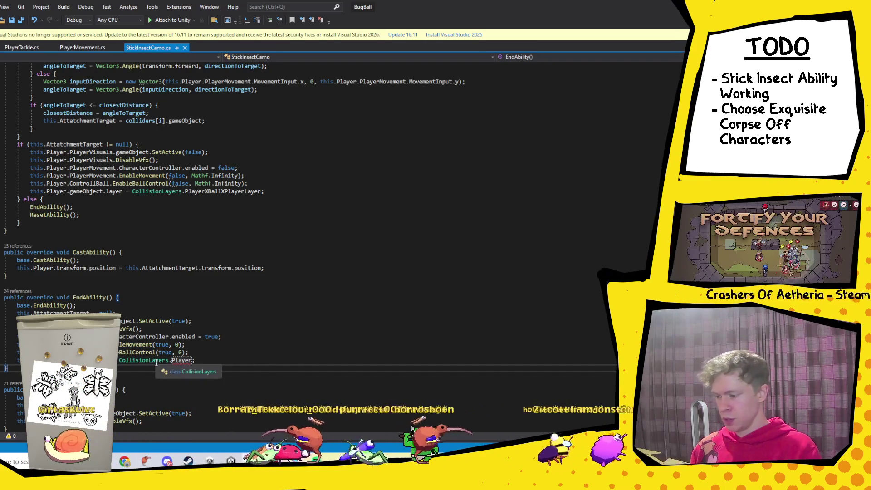
{"action": "left_click", "coordinate": [156, 361]}
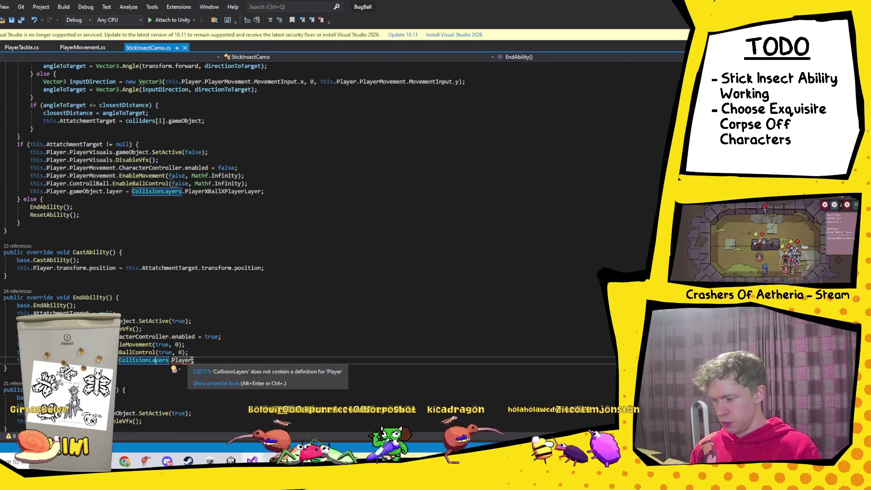
{"action": "left_click", "coordinate": [197, 359]}
{"action": "key", "text": "BackSpace"}
{"action": "key", "text": "BackSpace"}
{"action": "key", "text": "BackSpace"}
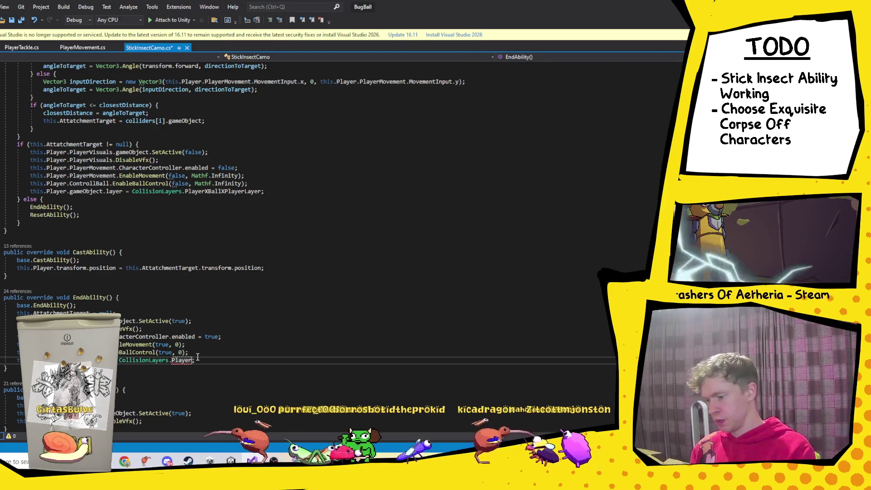
{"action": "key", "text": "BackSpace"}
{"action": "key", "text": "BackSpace"}
{"action": "key", "text": "BackSpace"}
{"action": "type", "text": "."}
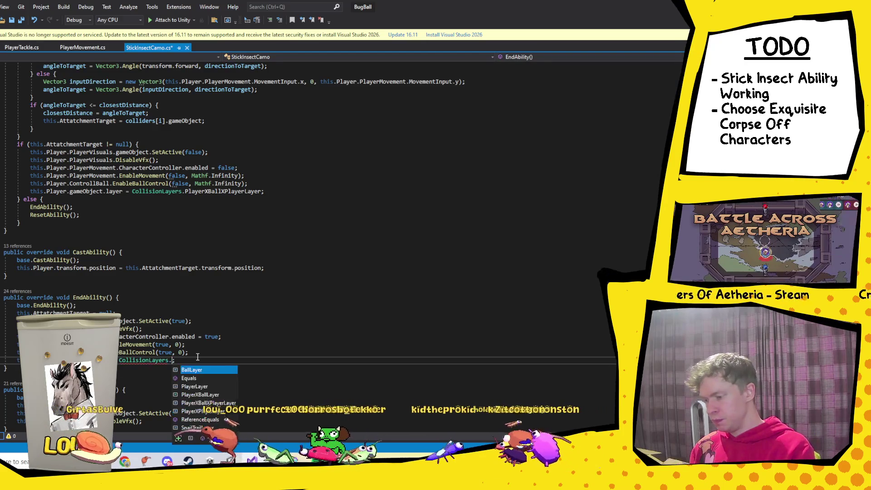
{"action": "key", "text": "Down"}
Save StickInsectCamo.cs and move down to the ability event subscription lines.
{"action": "key", "text": "Return"}
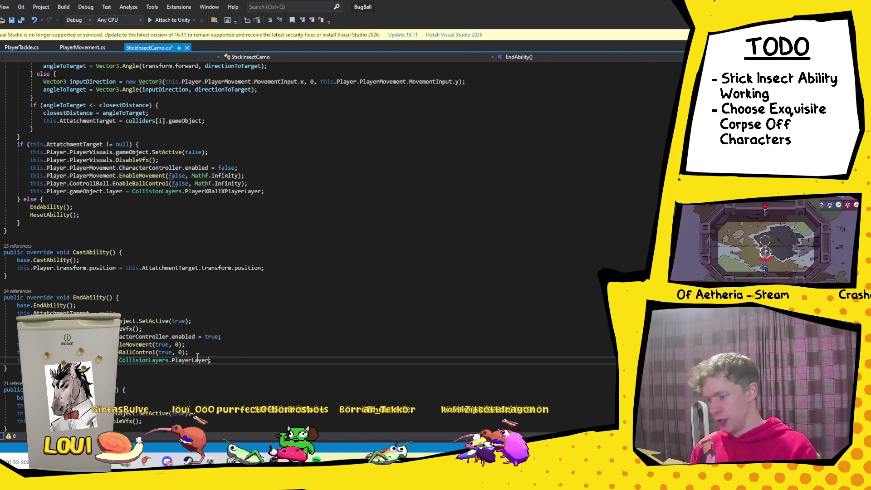
{"action": "left_click", "coordinate": [307, 345]}
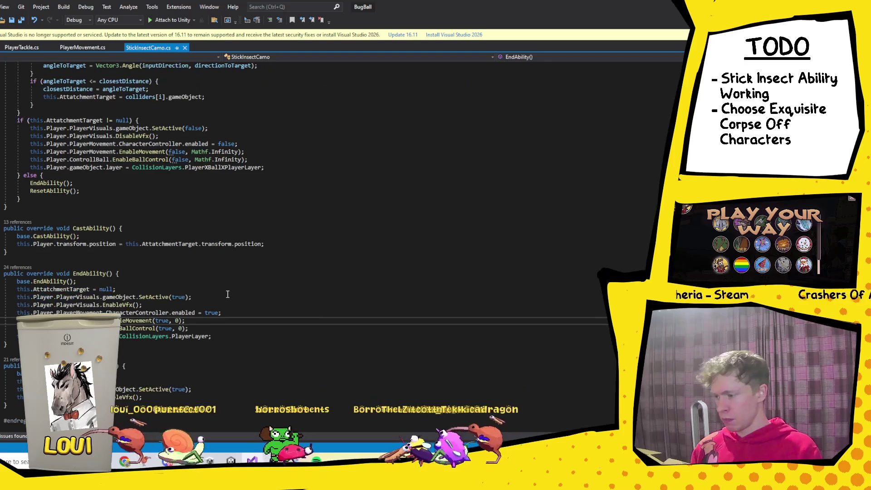
{"action": "scroll", "coordinate": [172, 349], "scroll_direction": "down", "scroll_amount": 6}
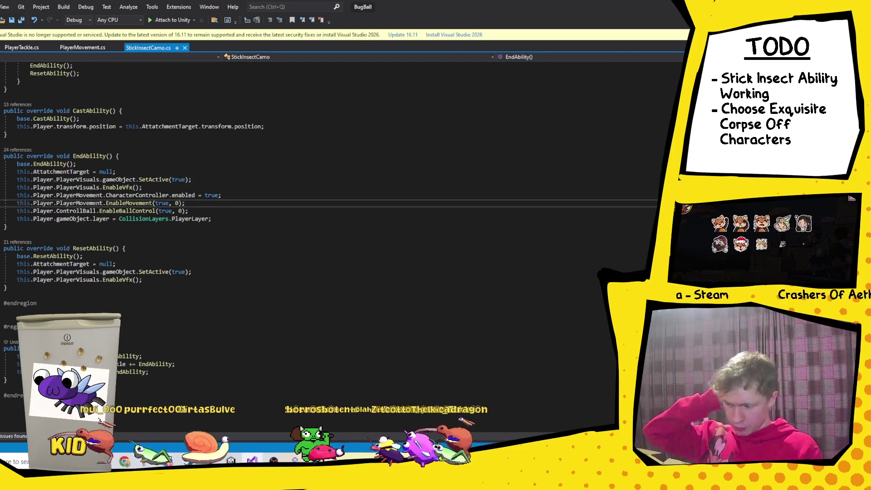
{"action": "left_click", "coordinate": [149, 371]}
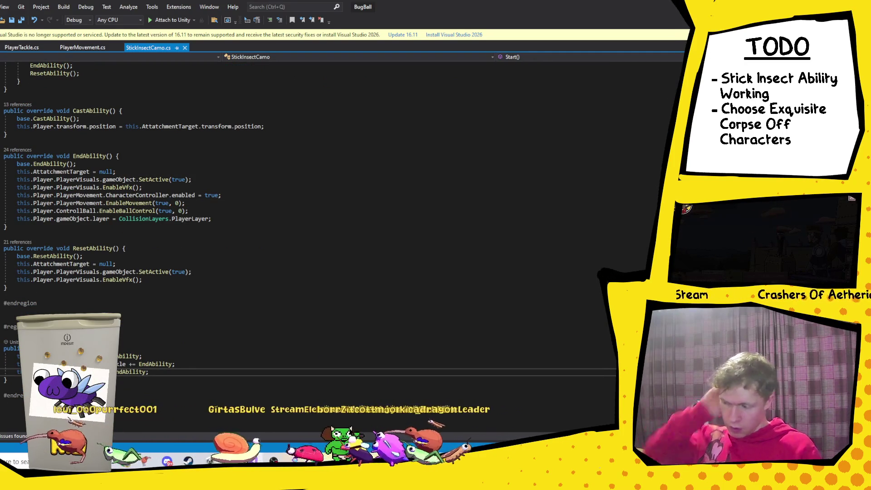
{"action": "left_click", "coordinate": [86, 371], "text": "ctrl"}
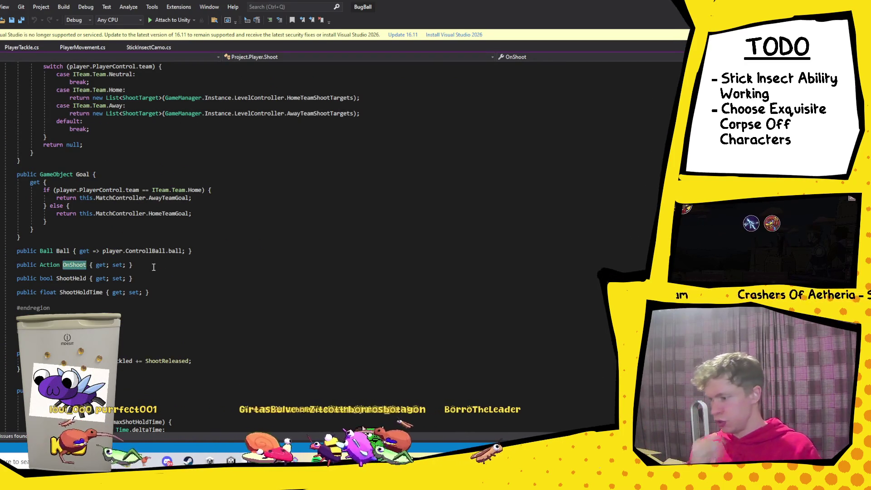
{"action": "scroll", "coordinate": [88, 276], "scroll_direction": "up", "scroll_amount": 3}
{"action": "scroll", "coordinate": [79, 271], "scroll_direction": "down", "scroll_amount": 3}
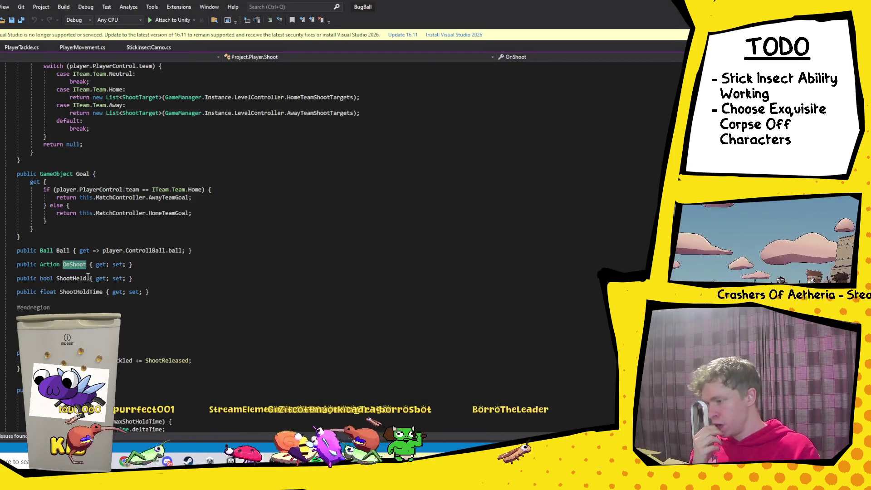
{"action": "mouse_move", "coordinate": [73, 267]}
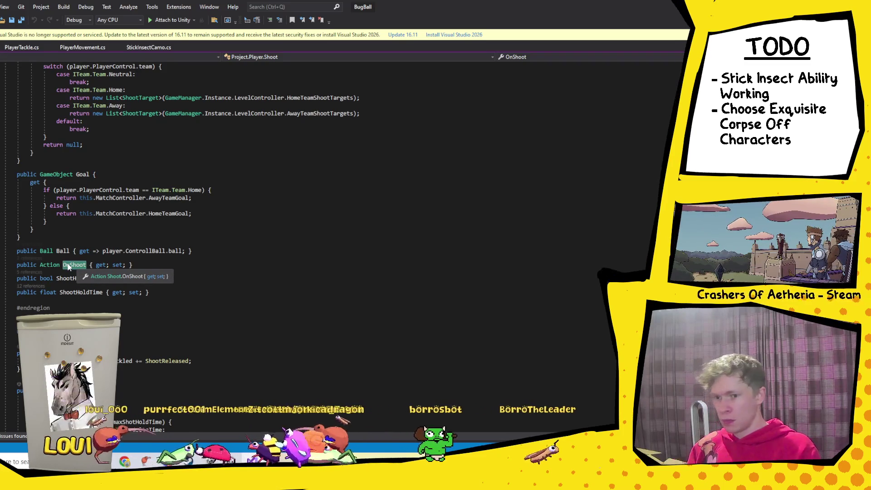
{"action": "scroll", "coordinate": [68, 267], "scroll_direction": "down", "scroll_amount": 18}
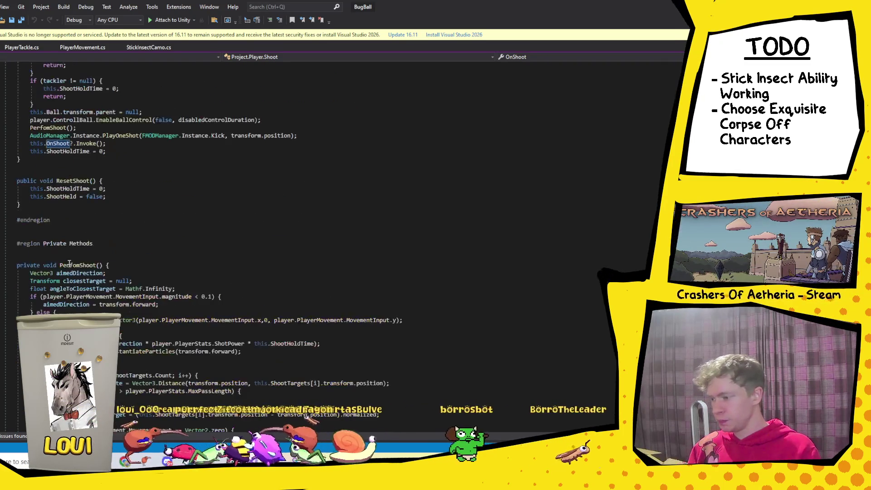
{"action": "scroll", "coordinate": [70, 264], "scroll_direction": "up", "scroll_amount": 4}
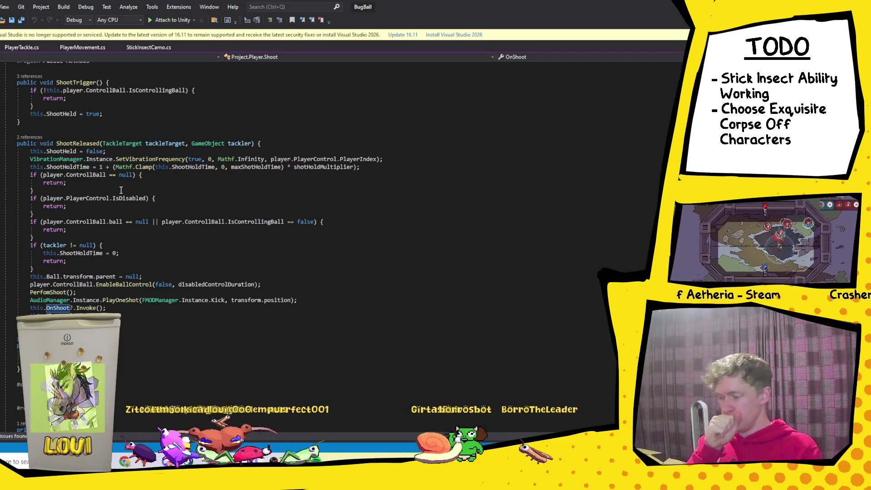
{"action": "left_click", "coordinate": [148, 176]}
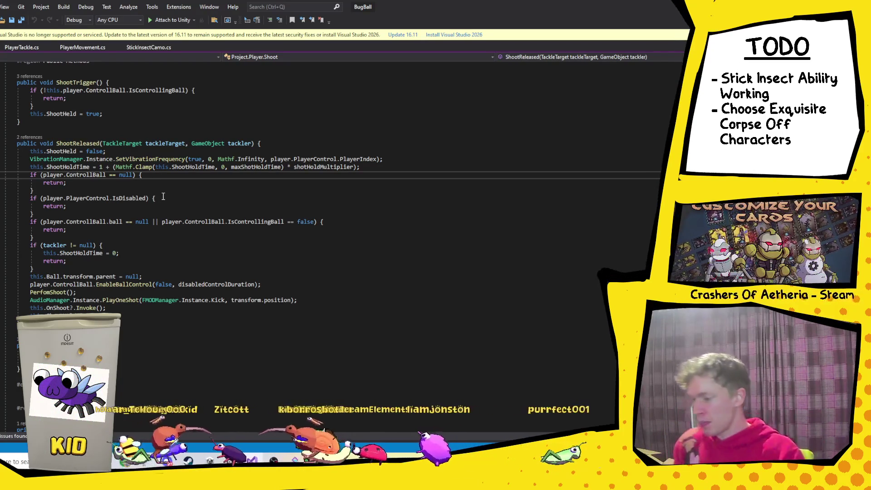
{"action": "left_click", "coordinate": [378, 168]}
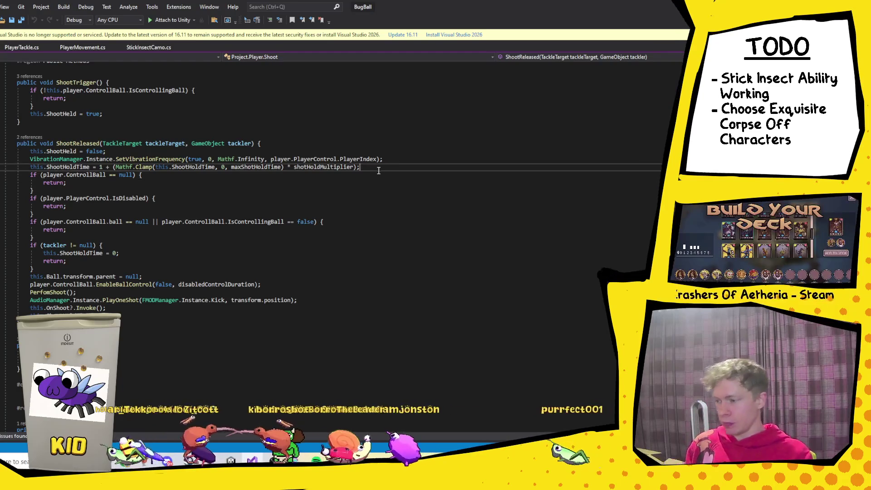
{"action": "key", "text": "Return"}
{"action": "type", "text": "if(!"}
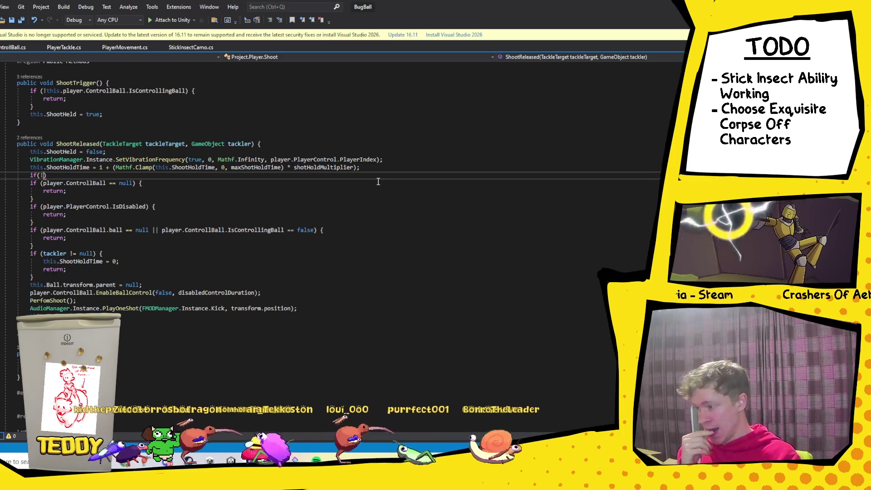
{"action": "key", "text": "BackSpace"}
{"action": "key", "text": "ctrl+z"}
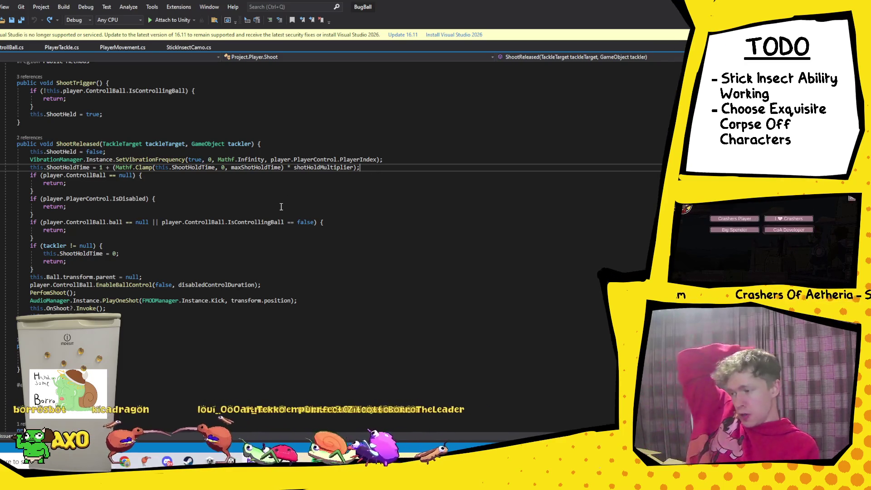
{"action": "left_click", "coordinate": [153, 176]}
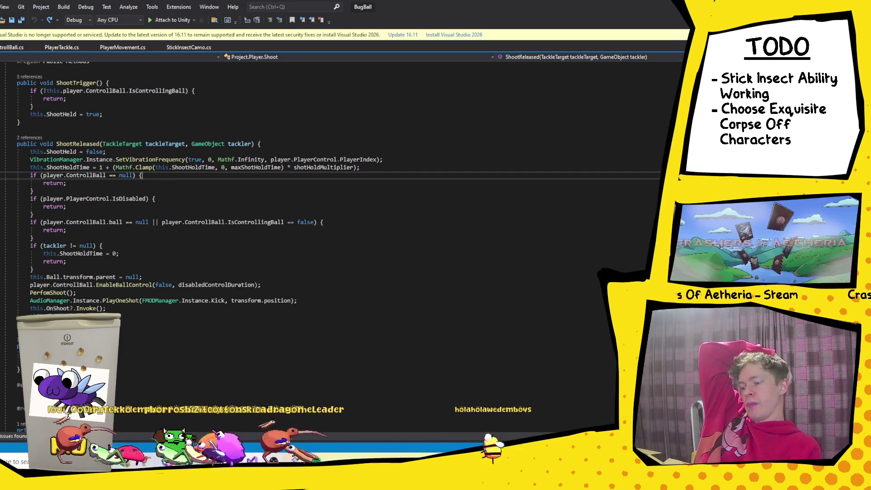
{"action": "key", "text": "alt+Tab"}
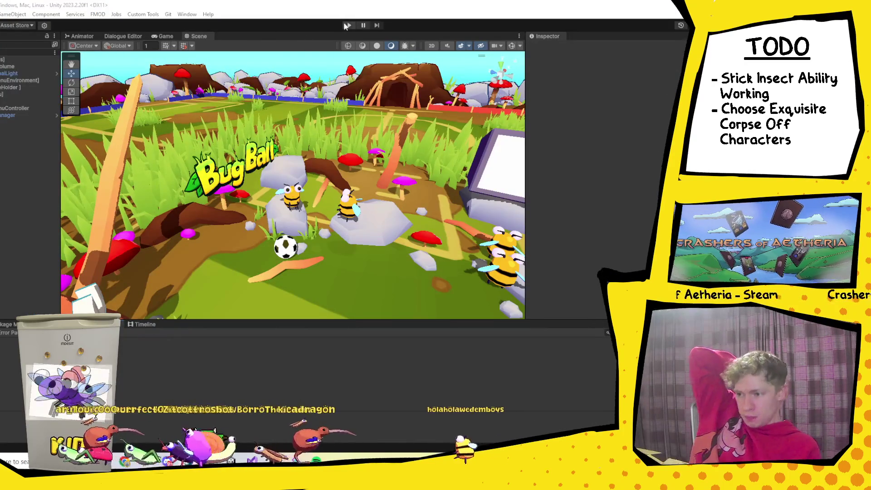
Enter play mode to bring up the Bug Ball team lineup Continue screen.
{"action": "left_click", "coordinate": [347, 27]}
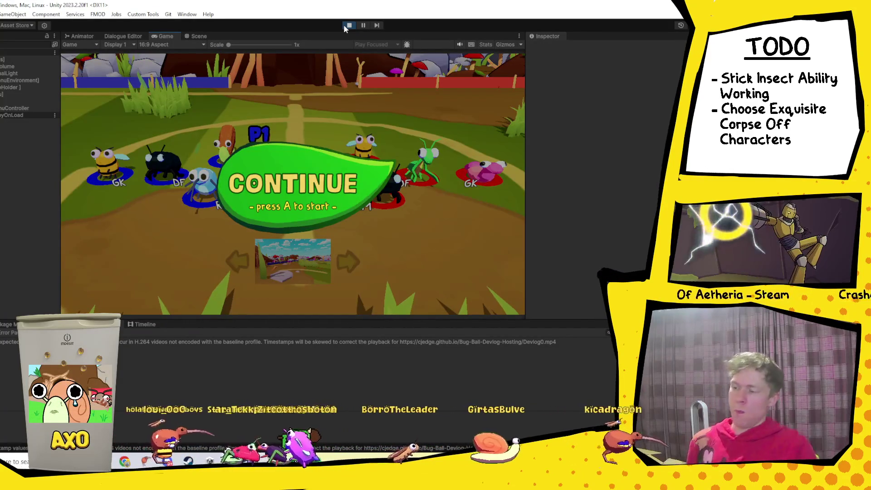
Start the Bug Ball match, play it to 1:22 at 0-0, then pause.
{"action": "key", "text": "a"}
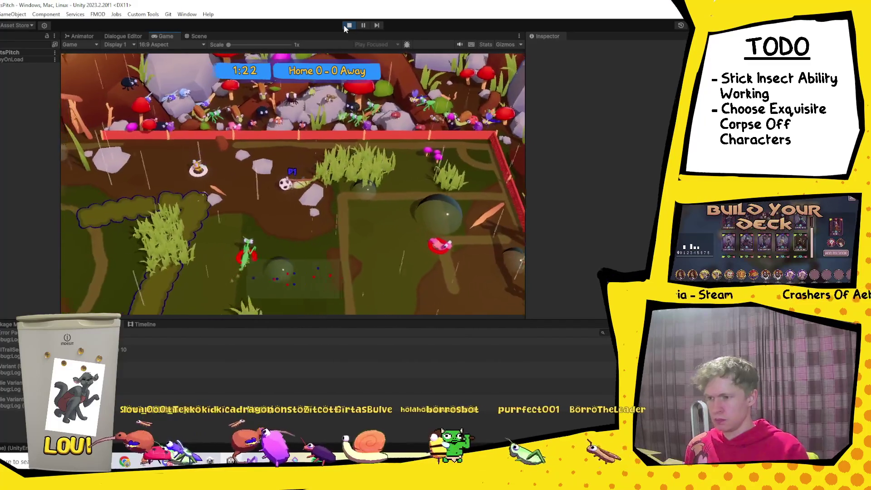
{"action": "left_click", "coordinate": [363, 26]}
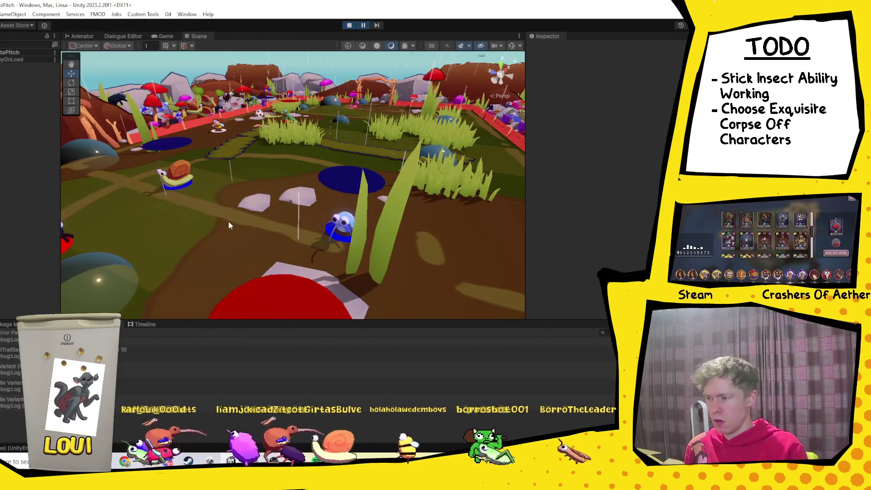
Zoom out over the paused arena, then bring Steam's Overwatch library page forward.
{"action": "scroll", "coordinate": [227, 220], "scroll_direction": "down", "scroll_amount": 2}
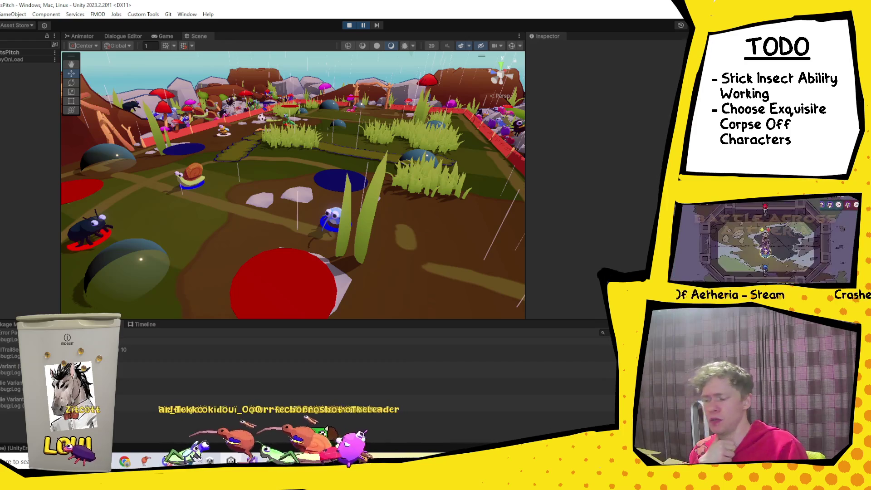
{"action": "left_click", "coordinate": [190, 437]}
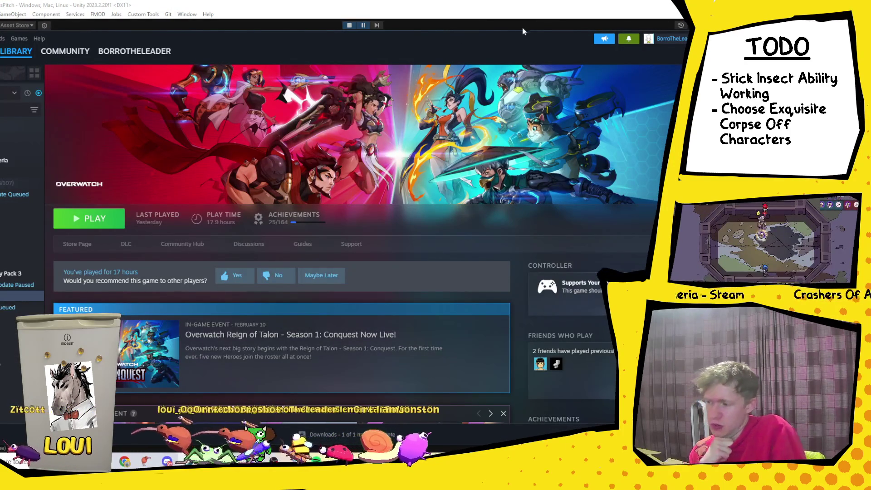
Reposition the Steam window and view the For The King library page.
{"action": "left_click_drag", "start_coordinate": [491, 36], "coordinate": [595, 34]}
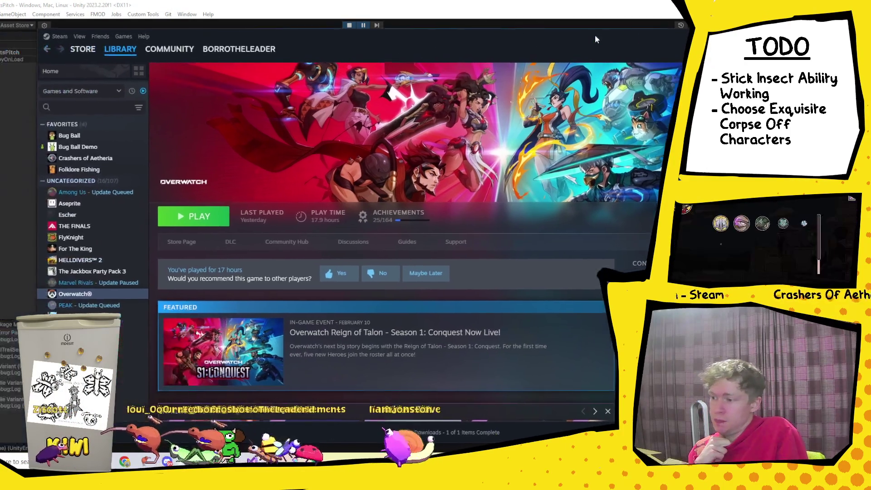
{"action": "left_click", "coordinate": [86, 248]}
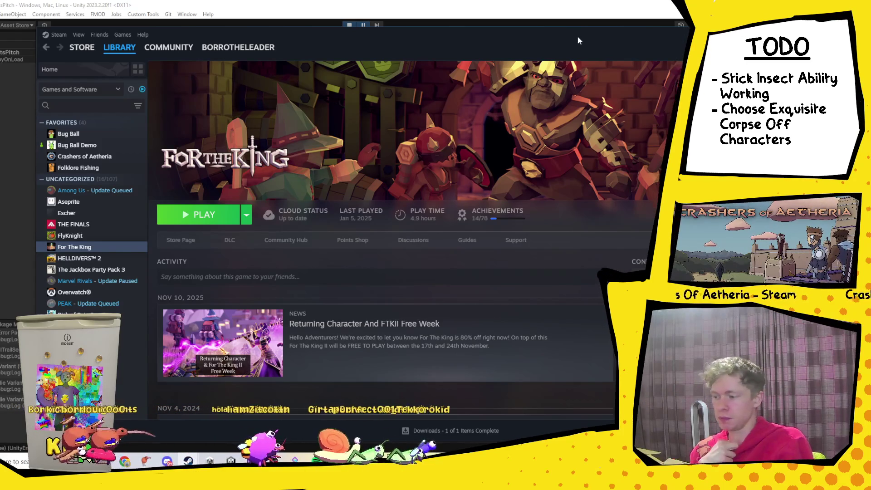
{"action": "left_click_drag", "start_coordinate": [578, 41], "coordinate": [553, 32]}
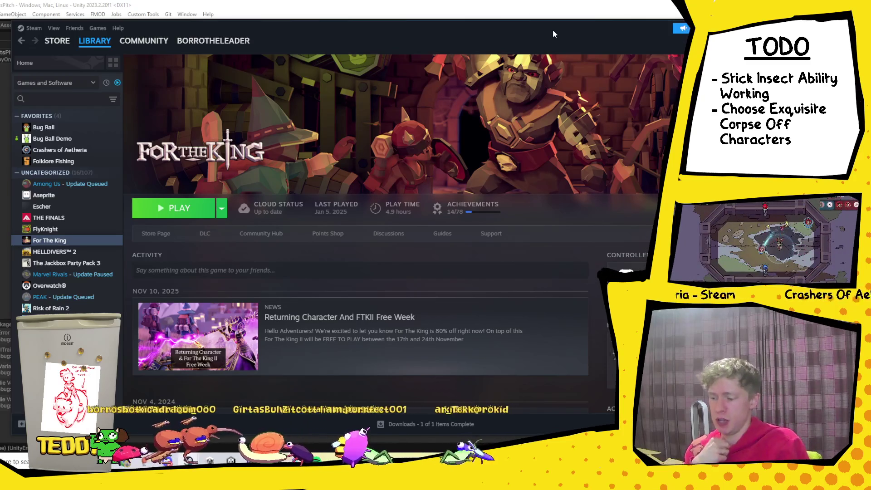
{"action": "scroll", "coordinate": [507, 297], "scroll_direction": "down", "scroll_amount": 5}
{"action": "scroll", "coordinate": [507, 297], "scroll_direction": "up", "scroll_amount": 5}
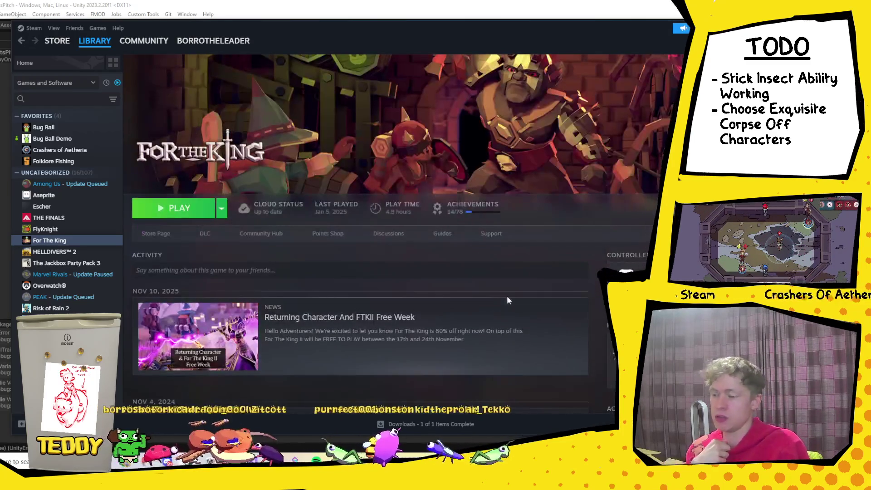
{"action": "mouse_move", "coordinate": [401, 30]}
{"action": "left_mouse_down"}
{"action": "mouse_move", "coordinate": [389, 27]}
{"action": "mouse_move", "coordinate": [406, 30]}
{"action": "left_mouse_up"}
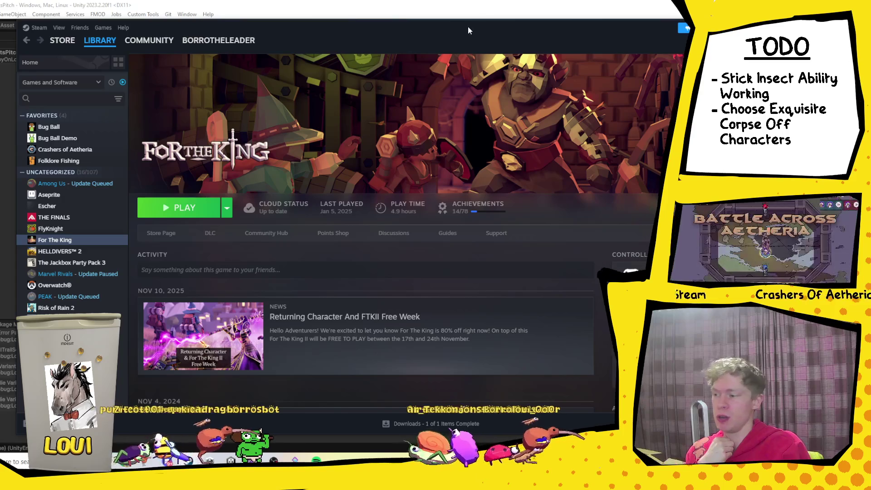
{"action": "left_click_drag", "start_coordinate": [471, 29], "coordinate": [394, 33]}
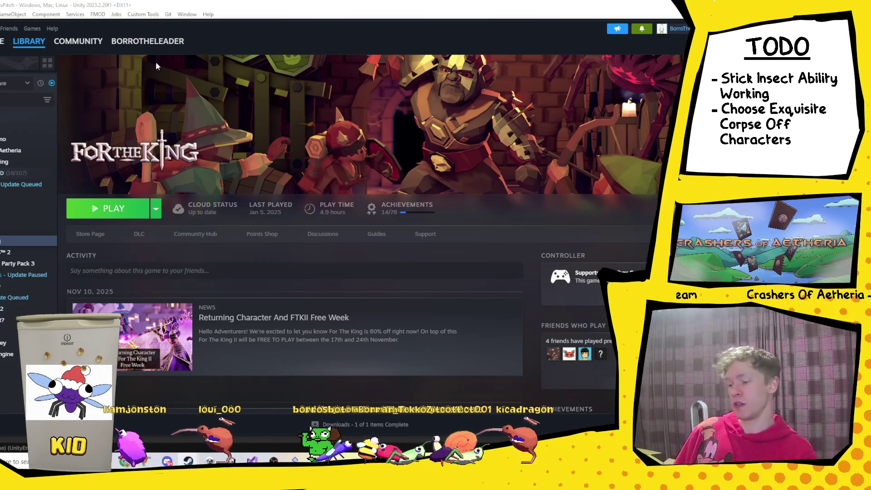
Open the Bug Ball store page, listed as coming soon from Quay Games.
{"action": "left_click", "coordinate": [2, 41]}
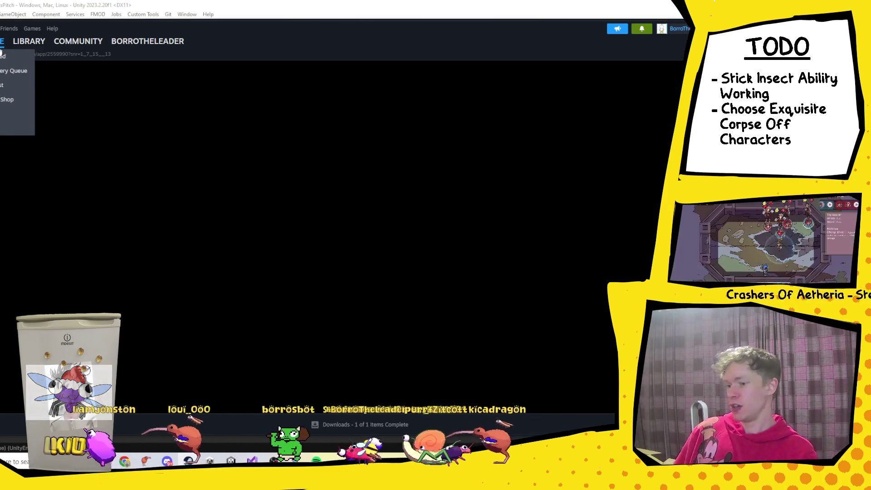
{"action": "mouse_move", "coordinate": [27, 42]}
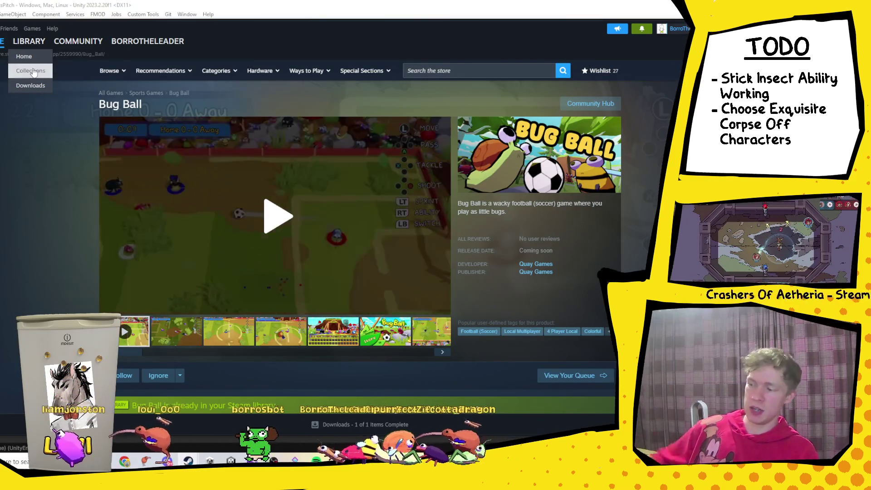
{"action": "mouse_move", "coordinate": [103, 70]}
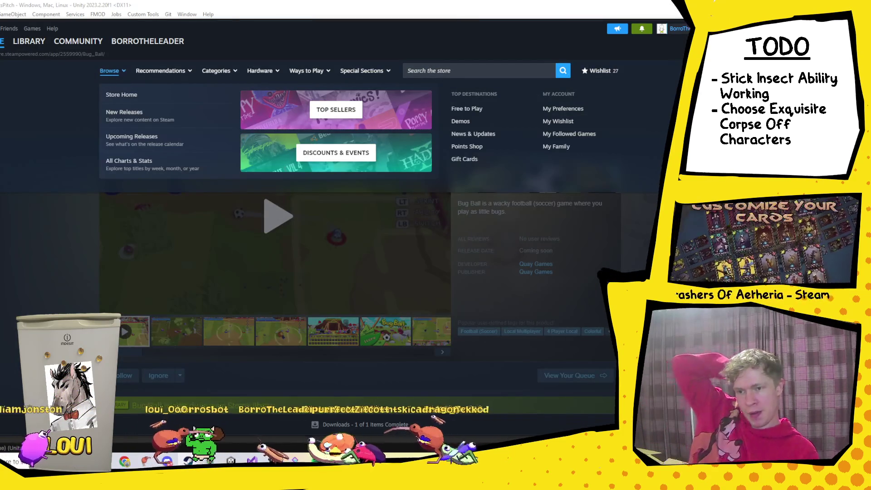
Briefly resume and re-pause the Unity playtest, then drag the YouTube window over the editor.
{"action": "key", "text": "alt+Tab"}
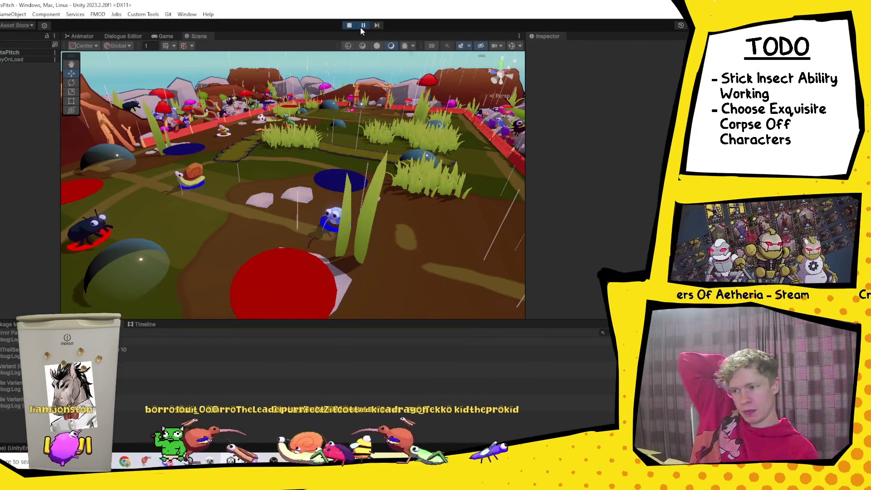
{"action": "left_click", "coordinate": [363, 26]}
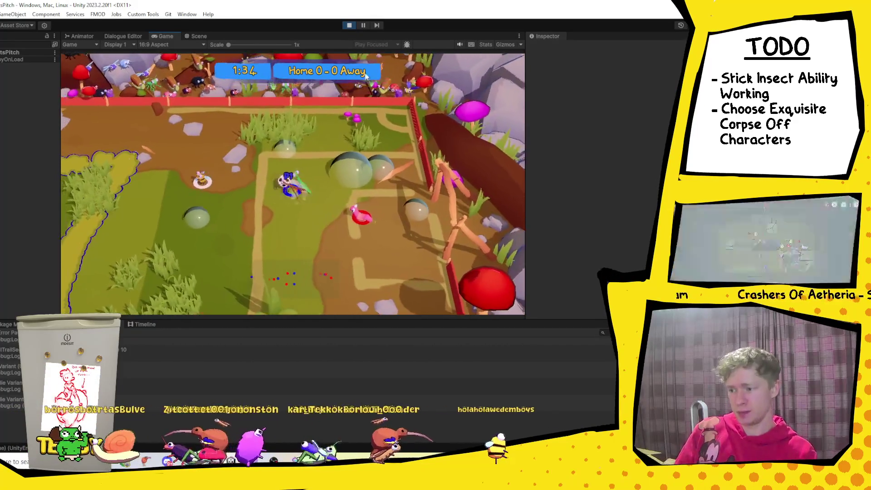
{"action": "left_click", "coordinate": [362, 25]}
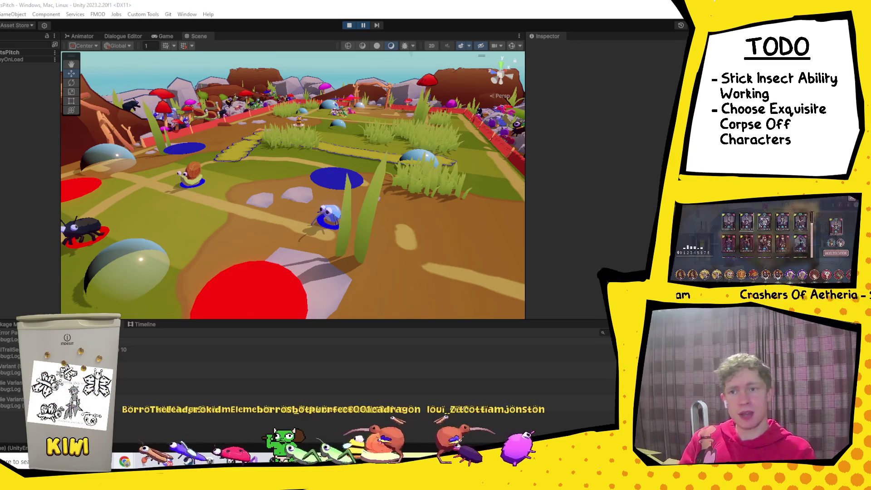
{"action": "left_click_drag", "start_coordinate": [215, 488], "coordinate": [216, 47]}
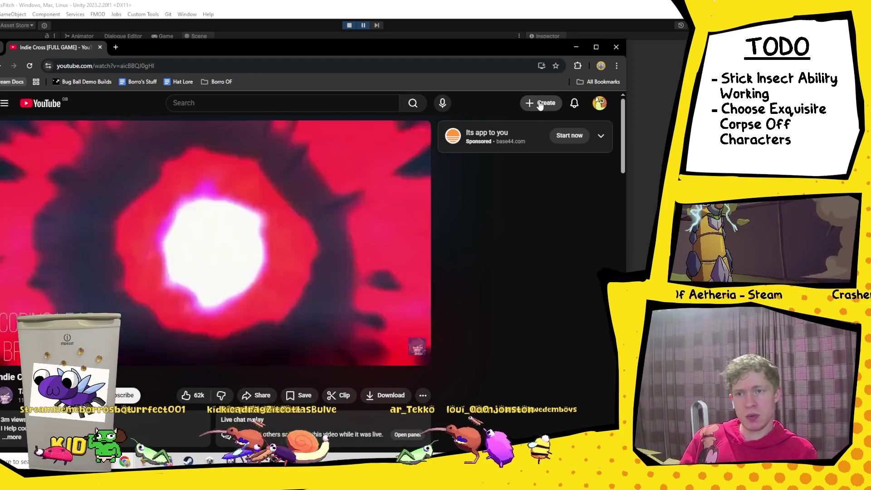
Pause the Indie Cross video, enlarge the browser window, then switch to Discord's #share-ya-art.
{"action": "left_click", "coordinate": [265, 225]}
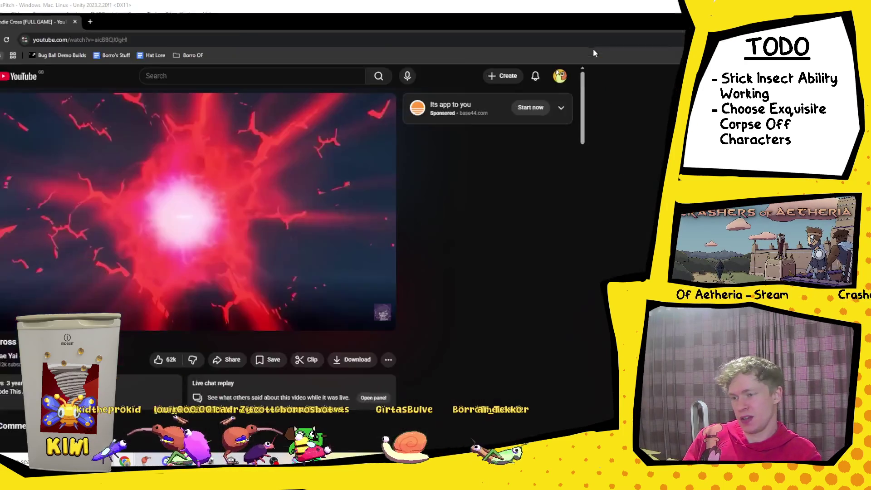
{"action": "left_click", "coordinate": [593, 48]}
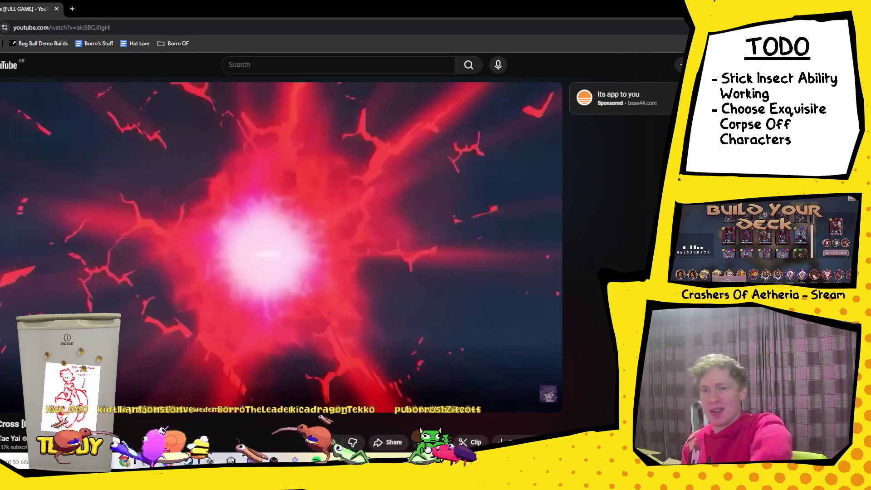
{"action": "mouse_move", "coordinate": [21, 389]}
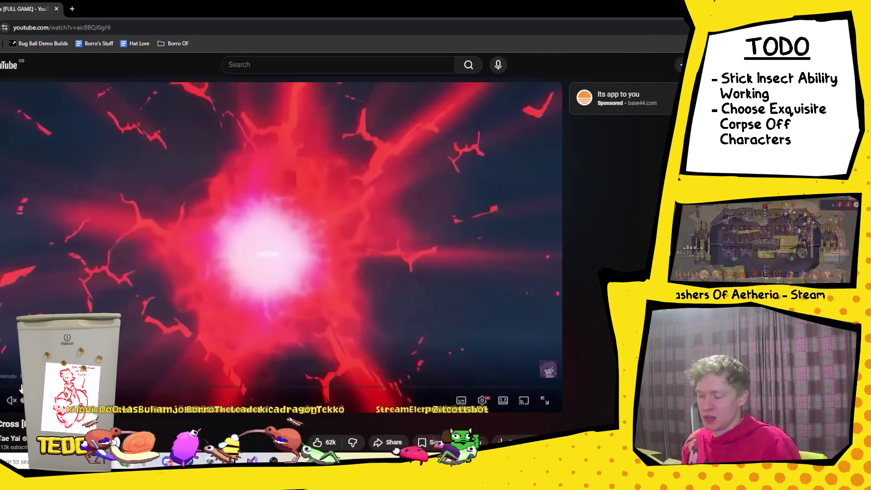
{"action": "key", "text": "alt+Tab"}
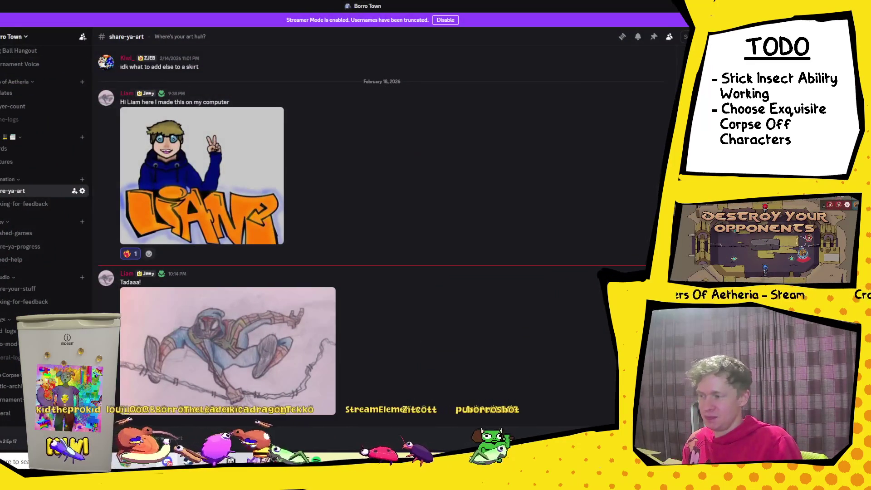
Enlarge the match-history screenshot in a DM, return to #share-ya-art, then back to YouTube.
{"action": "key", "text": "alt+Left"}
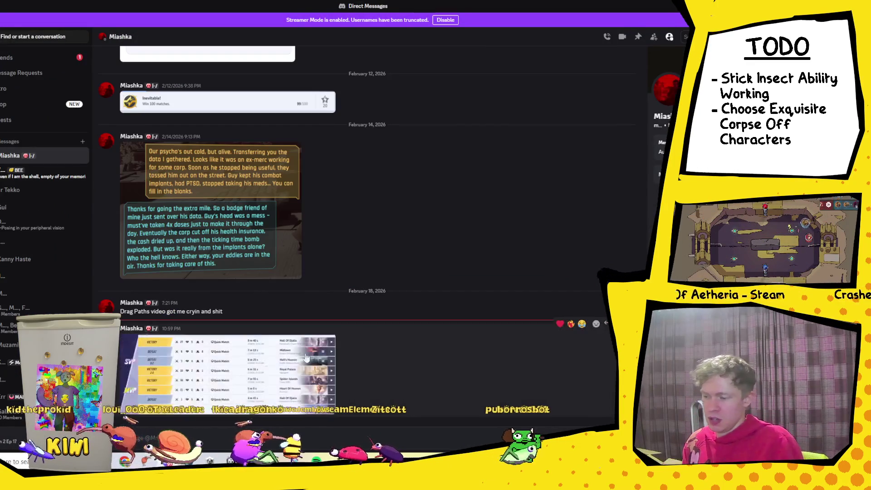
{"action": "left_click", "coordinate": [306, 357]}
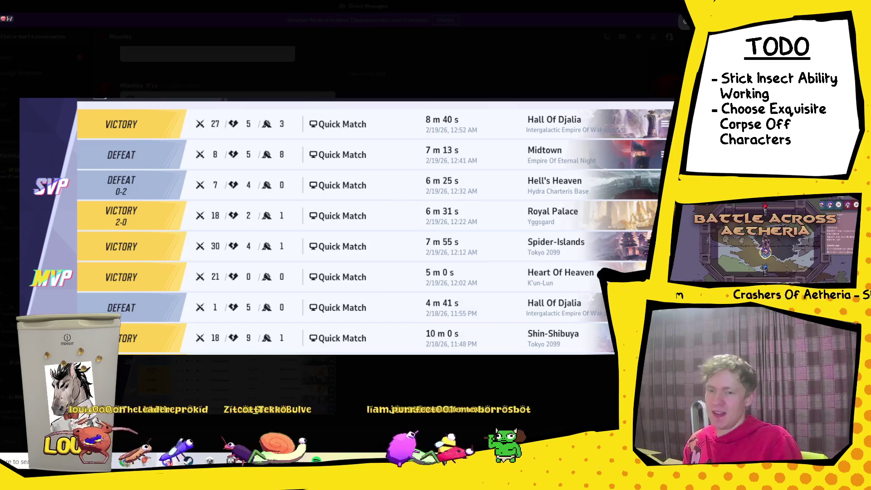
{"action": "key", "text": "Escape"}
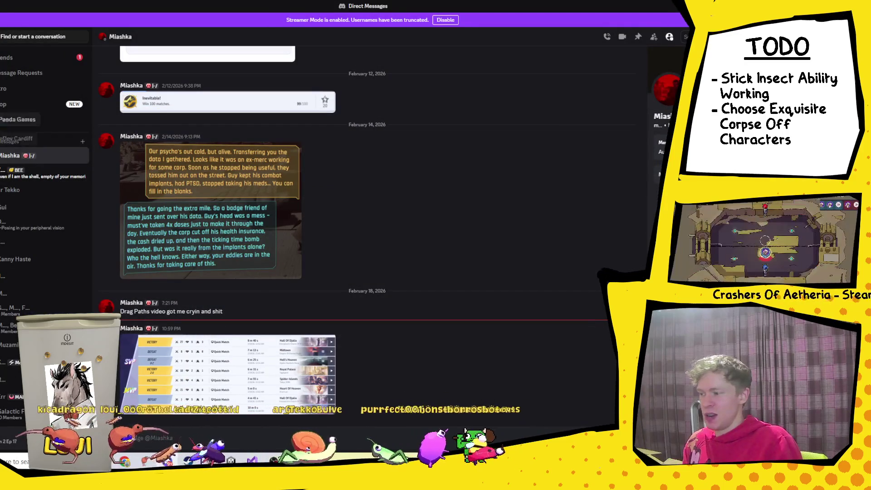
{"action": "key", "text": "ctrl+alt+Down"}
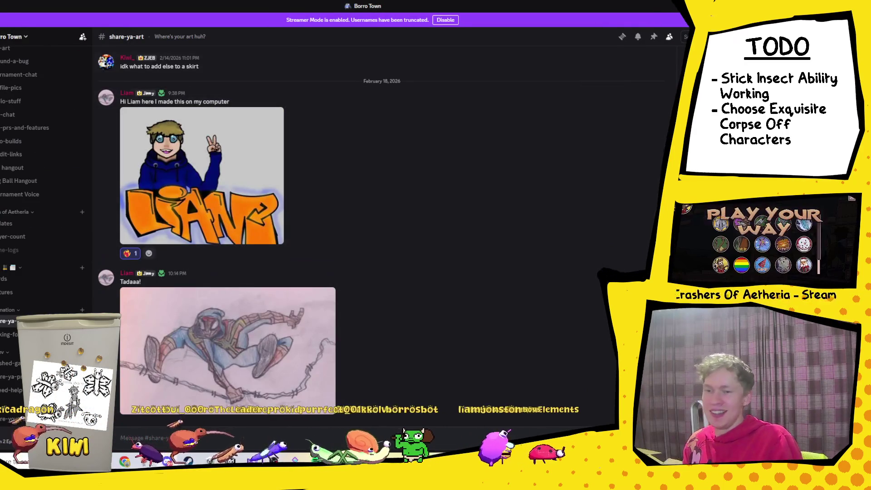
{"action": "key", "text": "alt+Tab"}
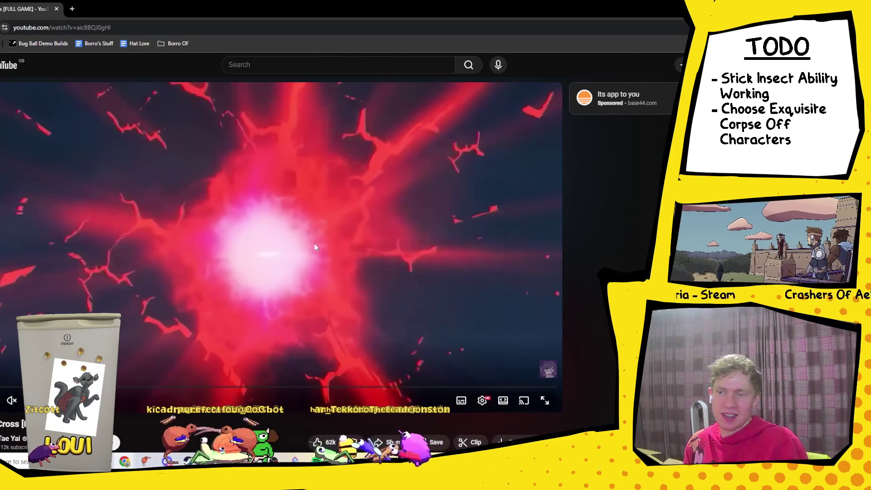
Resume the Indie Cross video, skip to the Knockout song and pause, then bring up the Twitch clip.
{"action": "left_click", "coordinate": [210, 250]}
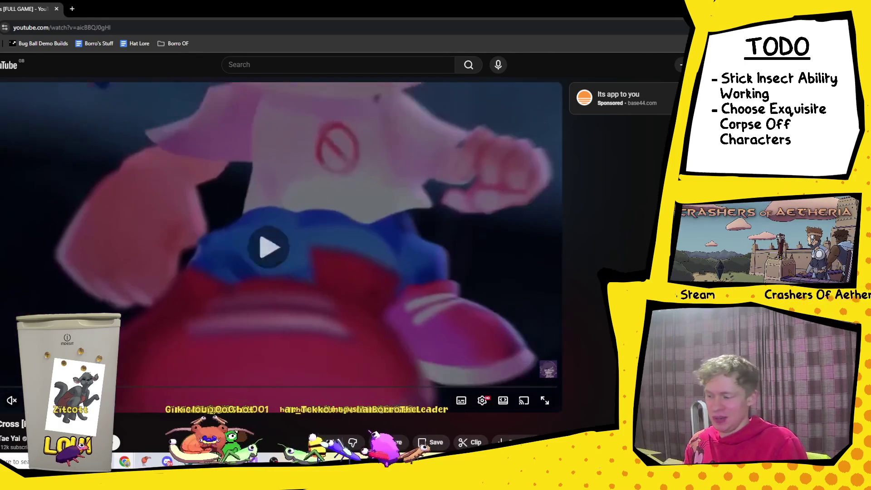
{"action": "left_click", "coordinate": [10, 388]}
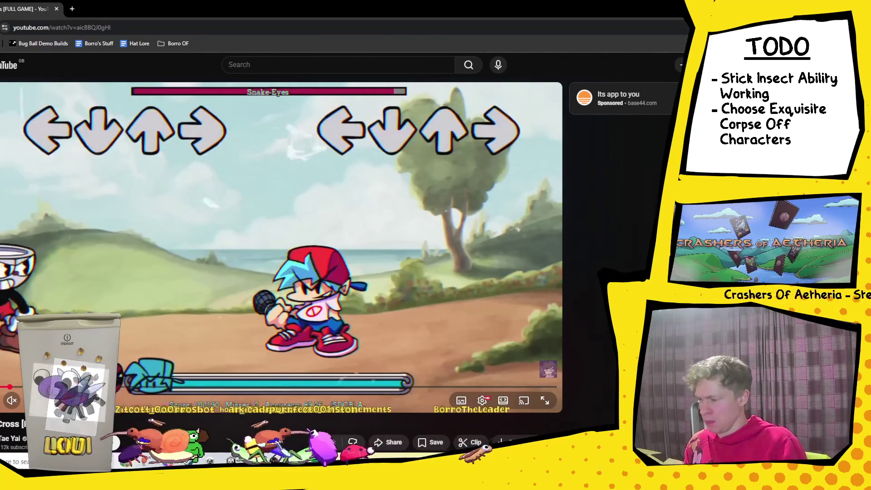
{"action": "left_click_drag", "start_coordinate": [57, 386], "coordinate": [111, 386]}
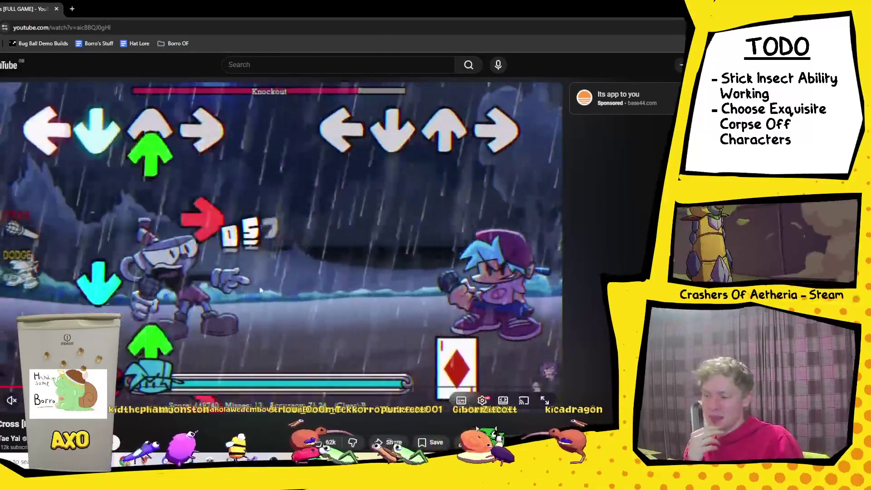
{"action": "left_click", "coordinate": [336, 272]}
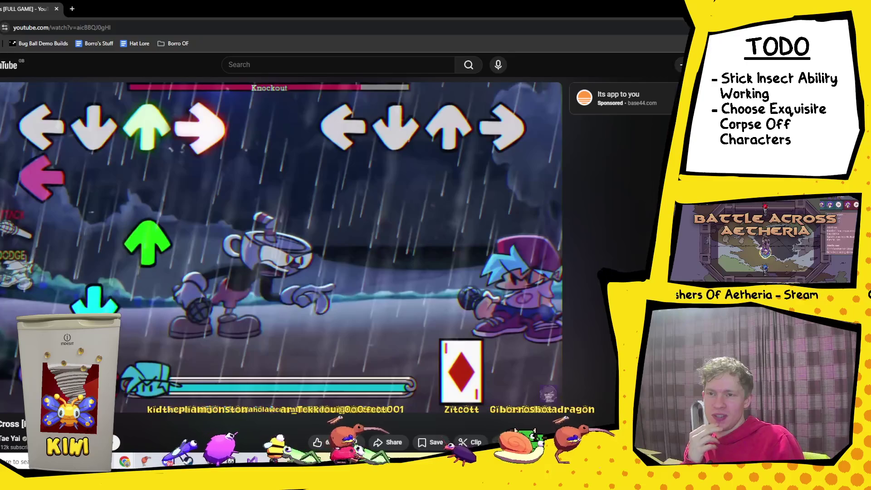
{"action": "key", "text": "alt+Tab"}
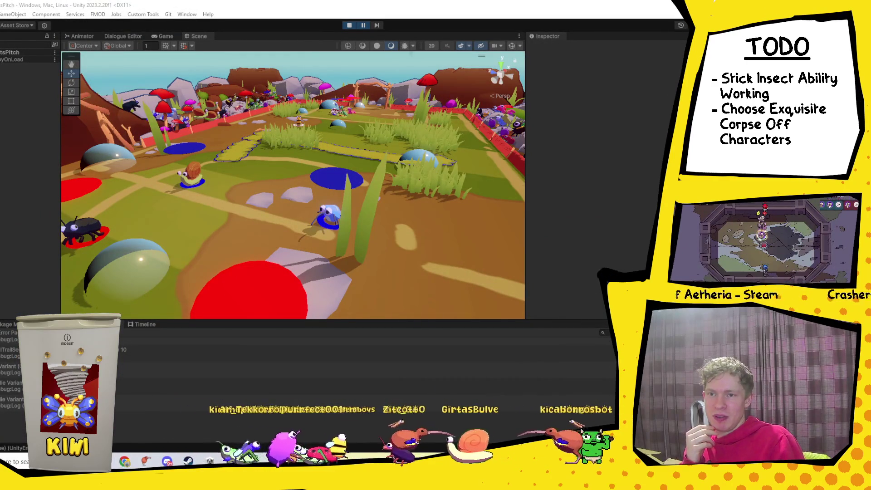
{"action": "key", "text": "alt+Tab"}
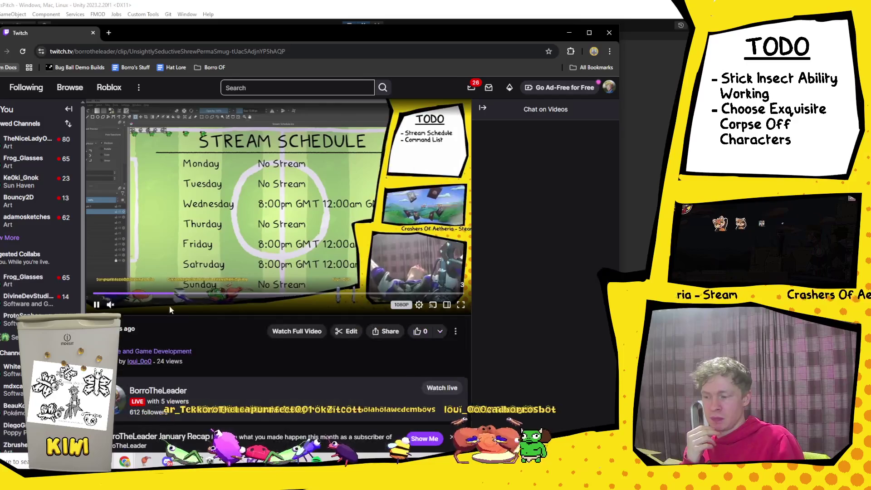
Unmute the clip, restore 1x (Normal) playback speed, and replay it from the start.
{"action": "left_click", "coordinate": [111, 304]}
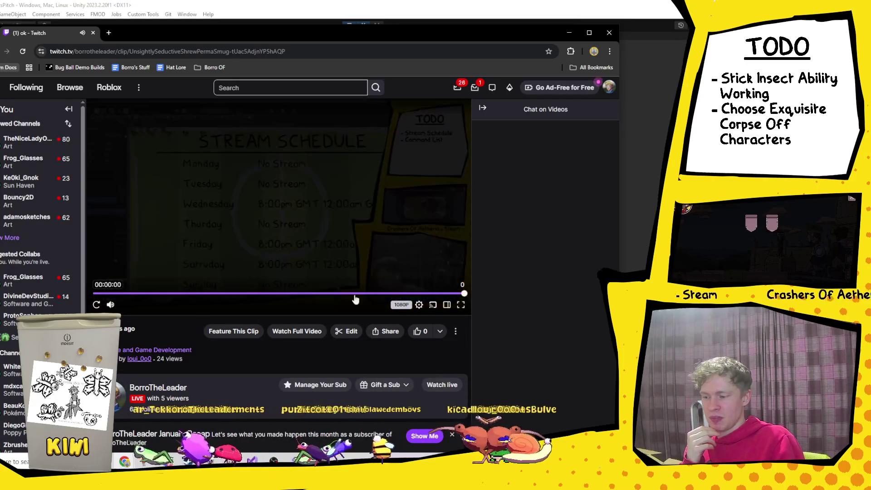
{"action": "left_click", "coordinate": [96, 303]}
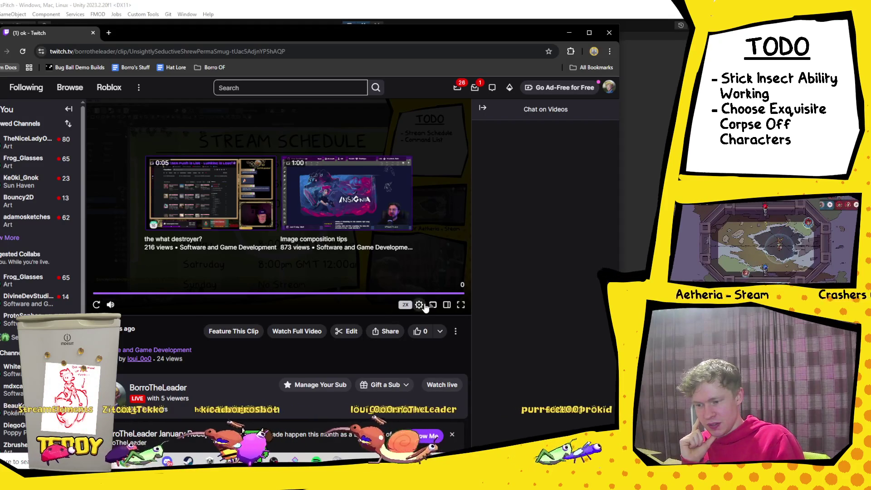
{"action": "left_click", "coordinate": [406, 306]}
{"action": "left_click", "coordinate": [415, 208]}
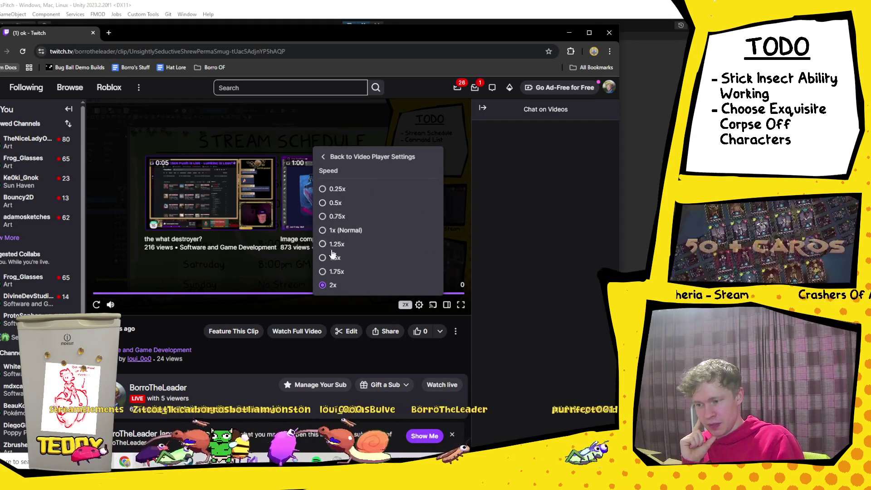
{"action": "left_click", "coordinate": [336, 230]}
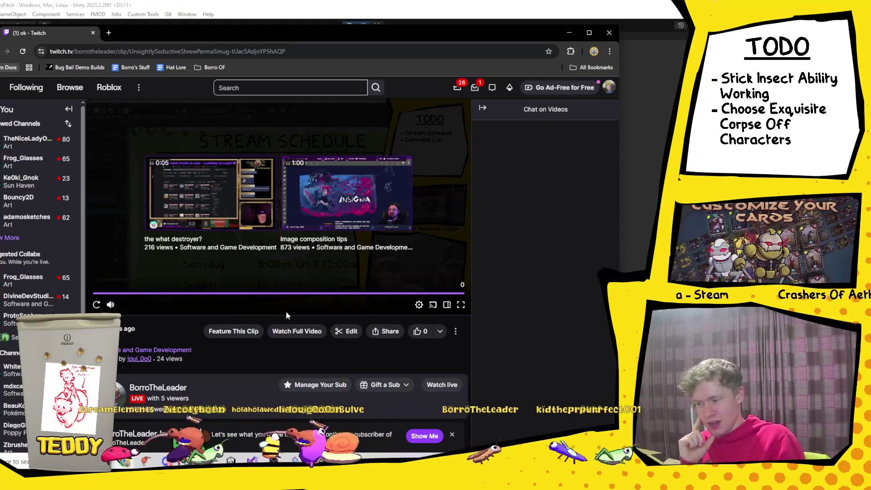
{"action": "left_click", "coordinate": [98, 305]}
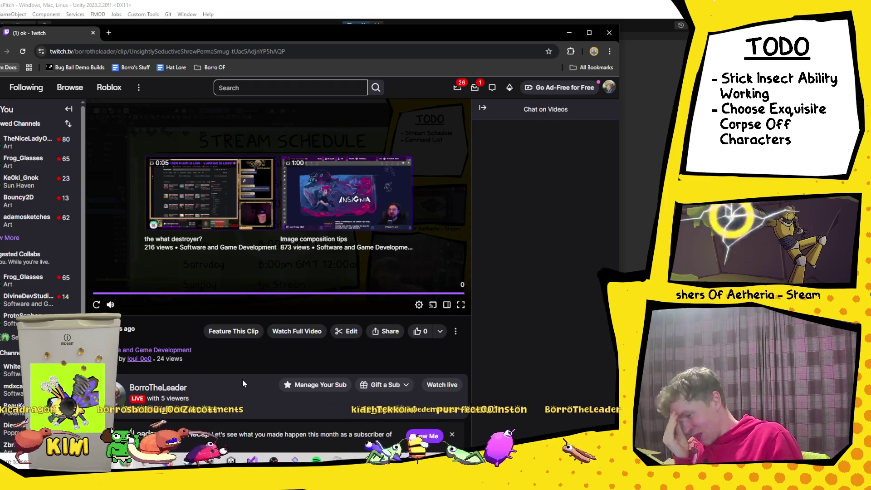
Briefly bring up the Hedonismbot image search window, then return to the Twitch clip.
{"action": "scroll", "coordinate": [242, 379], "scroll_direction": "down", "scroll_amount": 1}
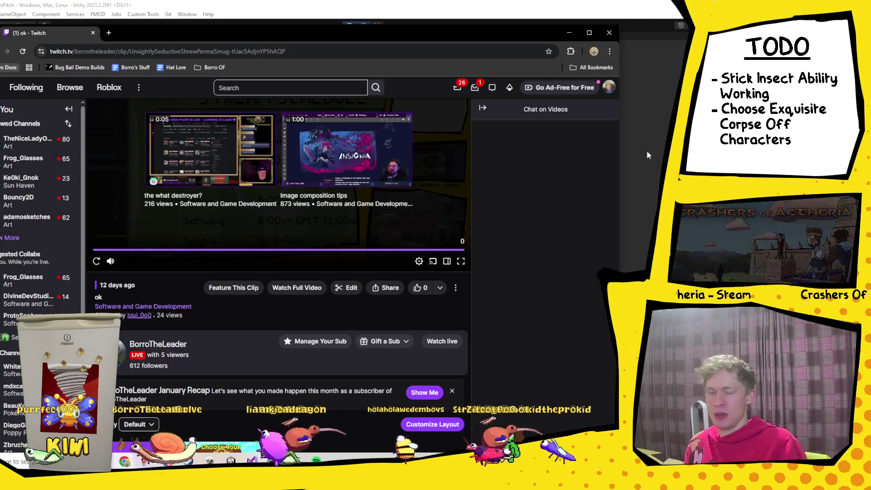
{"action": "left_click", "coordinate": [125, 461]}
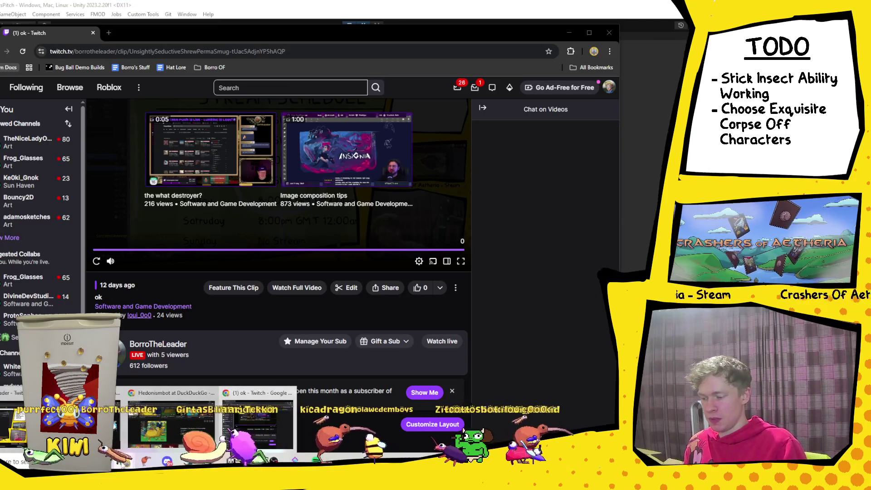
{"action": "left_click", "coordinate": [155, 415]}
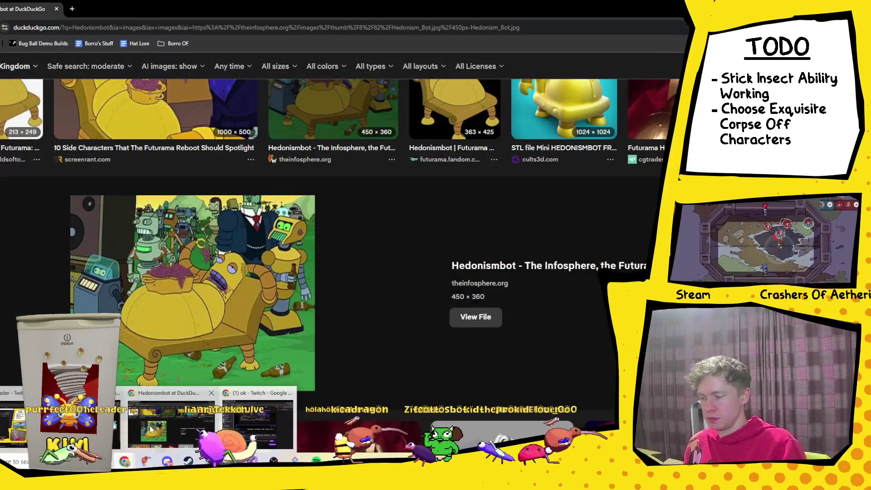
{"action": "key", "text": "alt+Tab"}
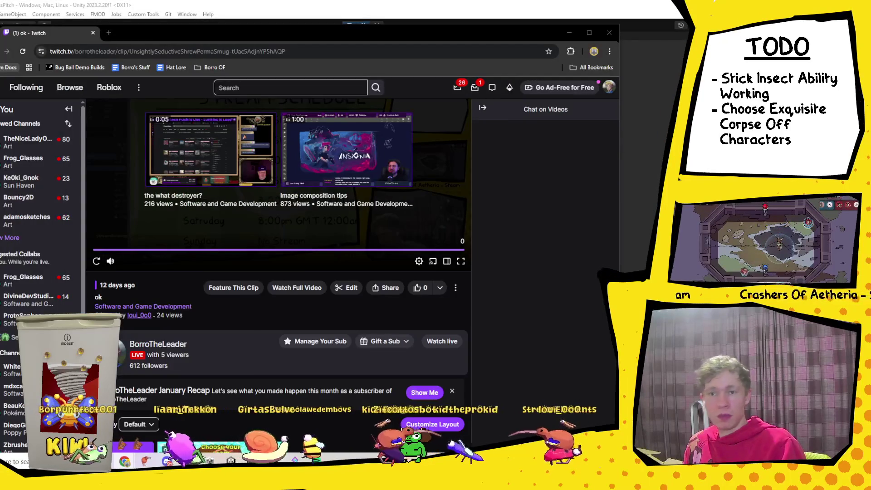
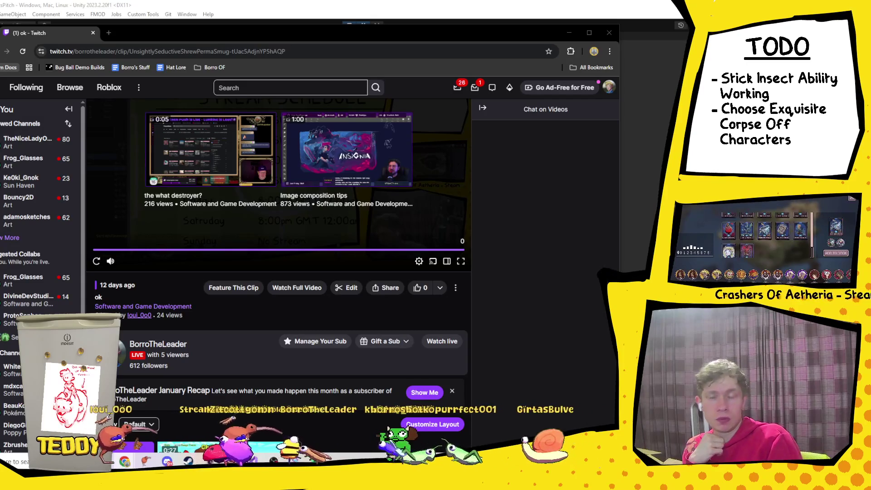
Close the YouTube episode window to reveal Twitch's Clips Manager list of clips.
{"action": "left_click_drag", "start_coordinate": [581, 421], "coordinate": [495, 66]}
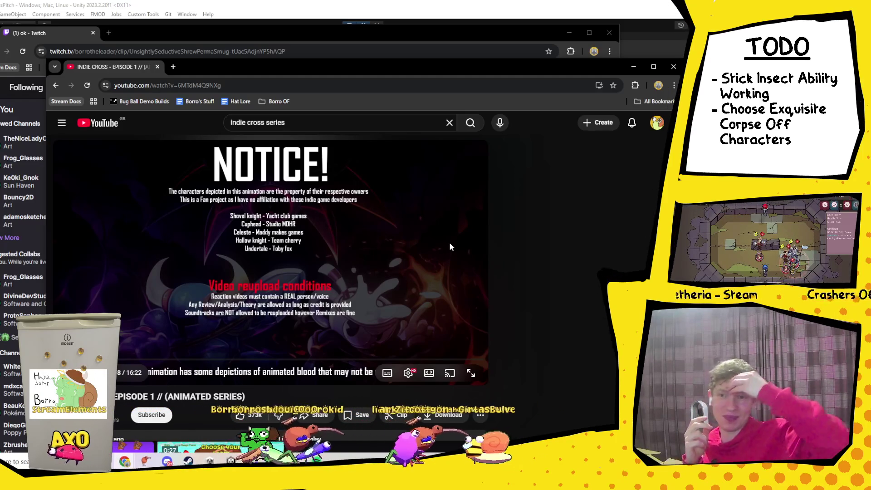
{"action": "key", "text": "ctrl+w"}
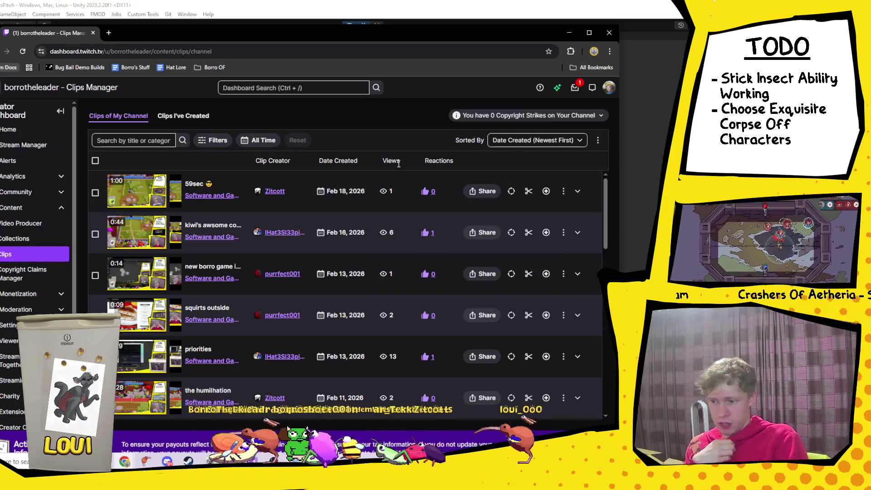
{"action": "left_click", "coordinate": [548, 143]}
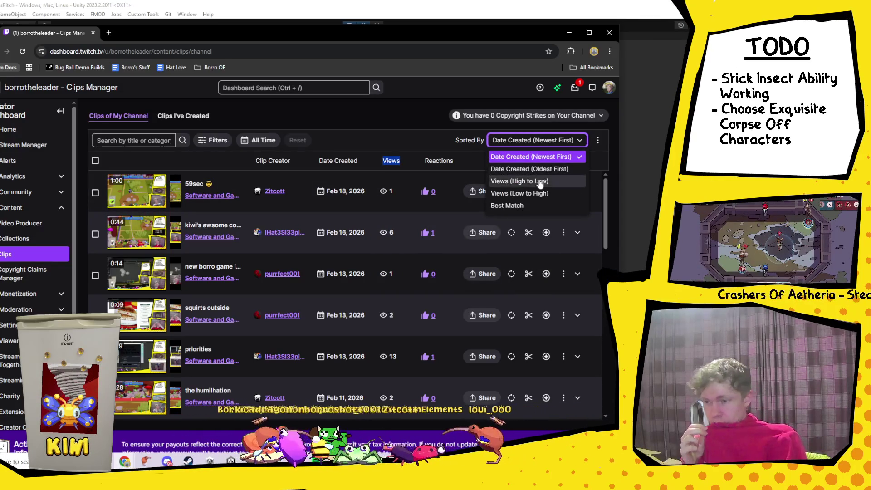
Sort the clips by Views (High to Low), browse the list, then minimize the browser to show Unity.
{"action": "left_click", "coordinate": [539, 181]}
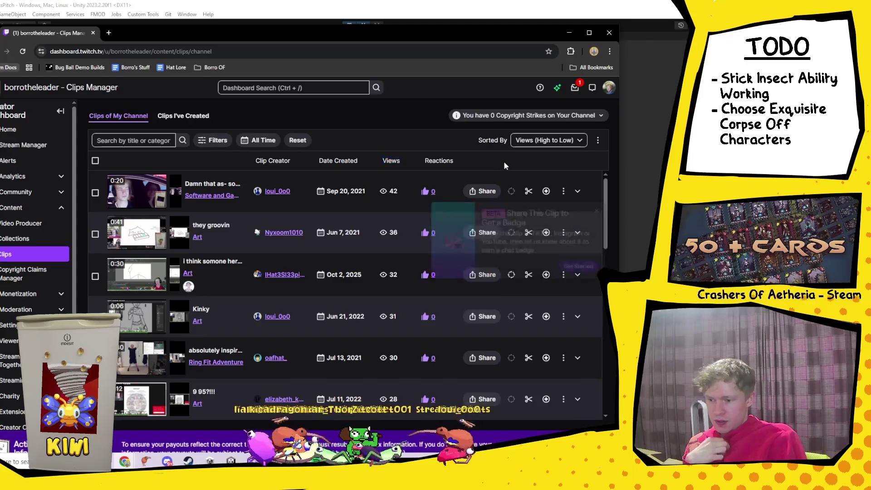
{"action": "scroll", "coordinate": [387, 219], "scroll_direction": "down", "scroll_amount": 1}
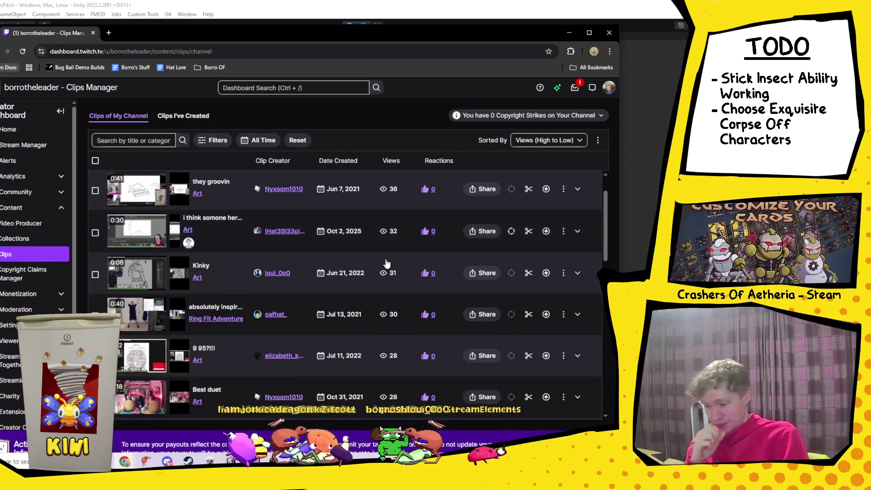
{"action": "scroll", "coordinate": [387, 264], "scroll_direction": "down", "scroll_amount": 5}
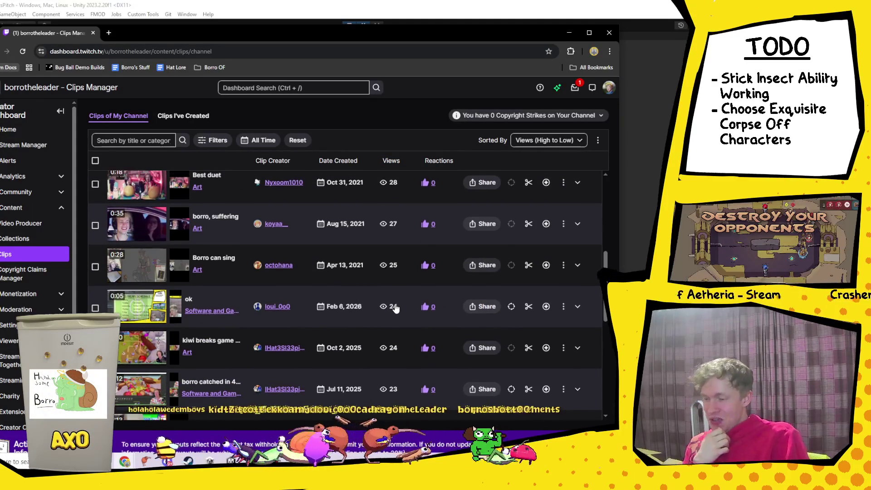
{"action": "scroll", "coordinate": [395, 308], "scroll_direction": "up", "scroll_amount": 5}
{"action": "scroll", "coordinate": [395, 308], "scroll_direction": "down", "scroll_amount": 5}
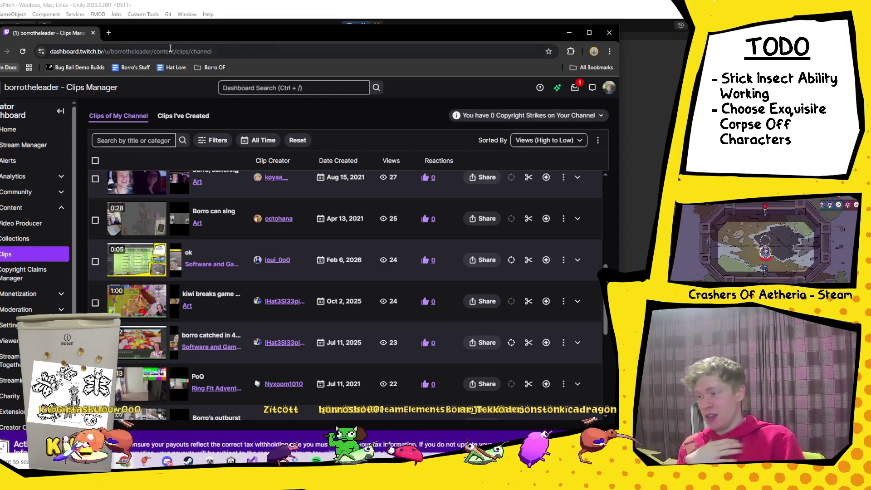
{"action": "left_click", "coordinate": [568, 33]}
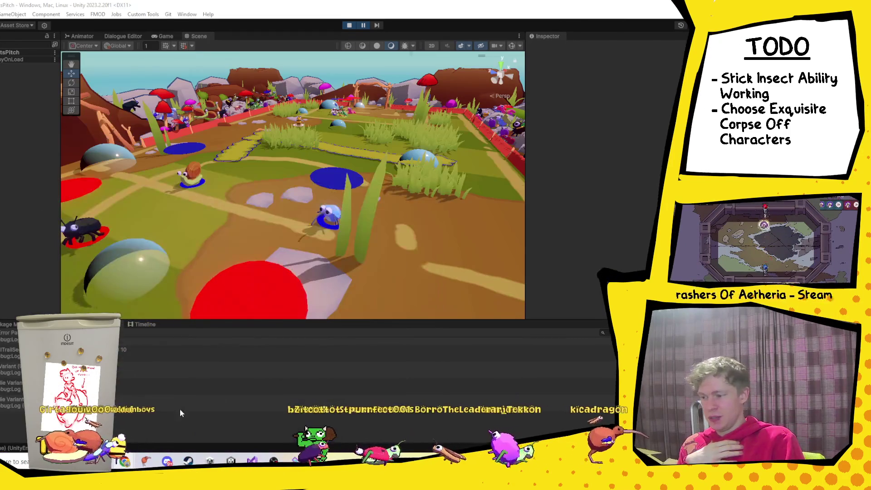
Restore the YouTube Indie Cross episode window from the Chrome taskbar.
{"action": "mouse_move", "coordinate": [147, 459]}
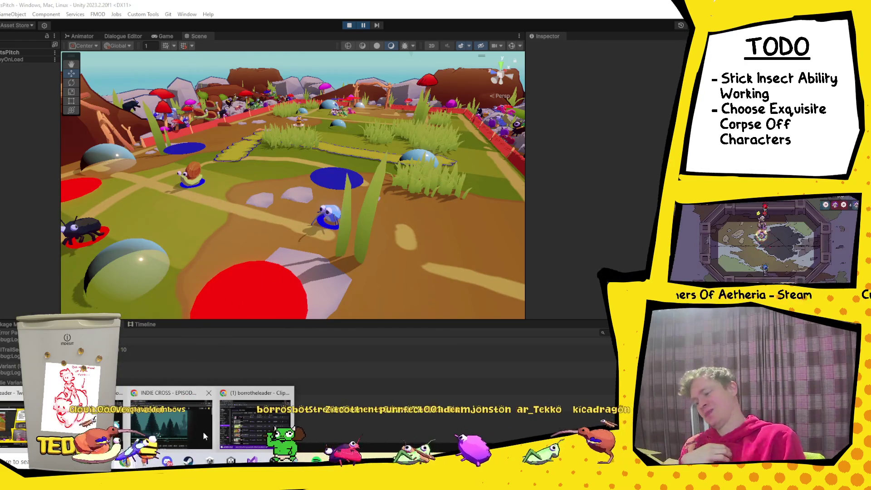
{"action": "left_click", "coordinate": [173, 435]}
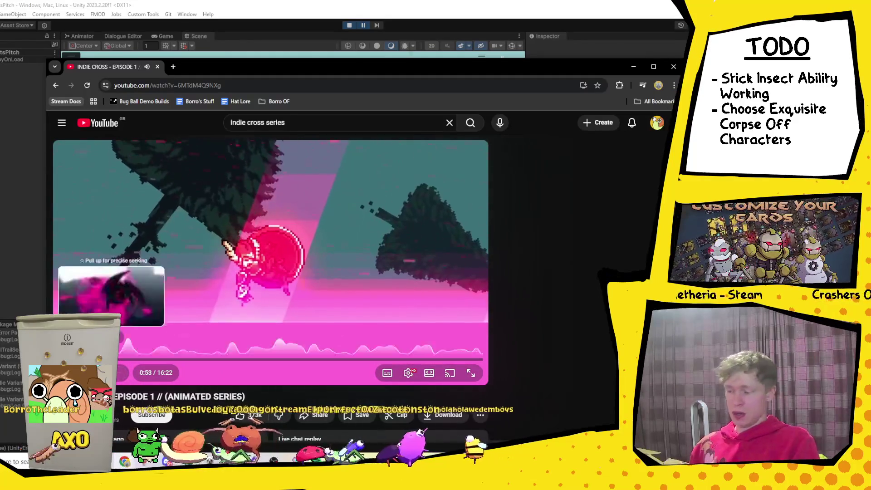
Skip ahead through the Indie Cross episode to around 10:09, then switch away from the video.
{"action": "mouse_move", "coordinate": [136, 359]}
{"action": "left_mouse_down"}
{"action": "mouse_move", "coordinate": [127, 363]}
{"action": "mouse_move", "coordinate": [147, 362]}
{"action": "left_mouse_up"}
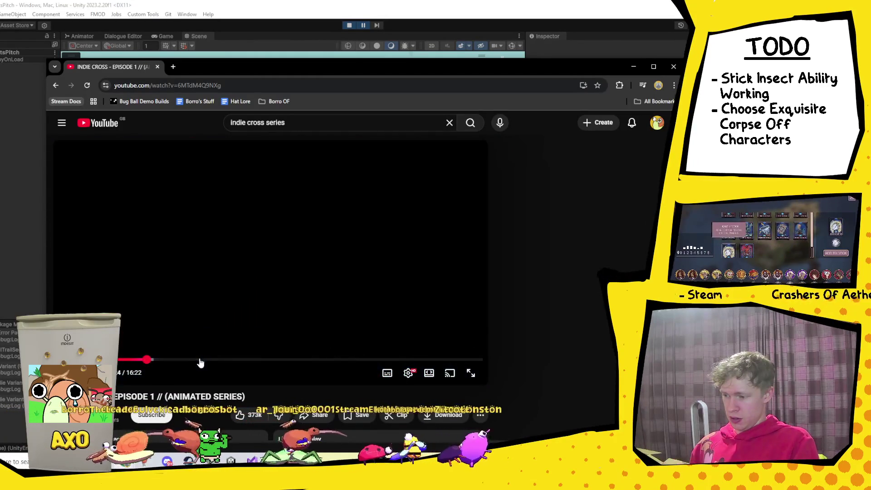
{"action": "left_click", "coordinate": [170, 360]}
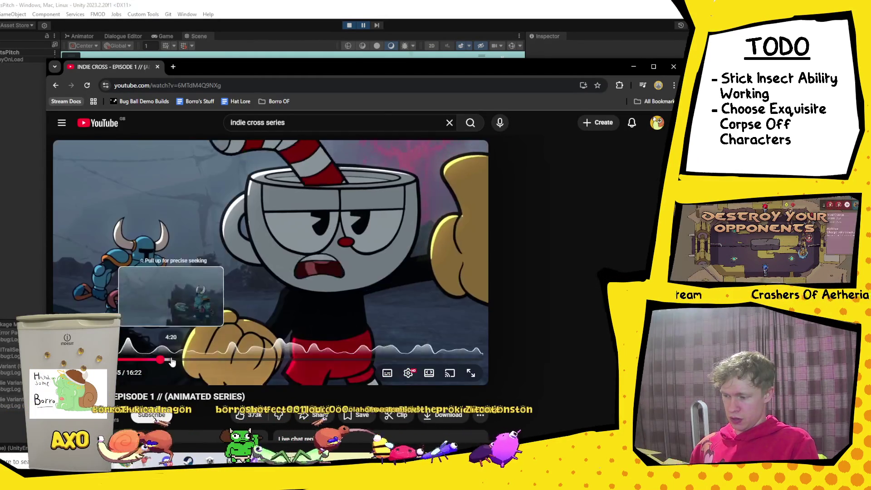
{"action": "left_click_drag", "start_coordinate": [183, 361], "coordinate": [303, 360]}
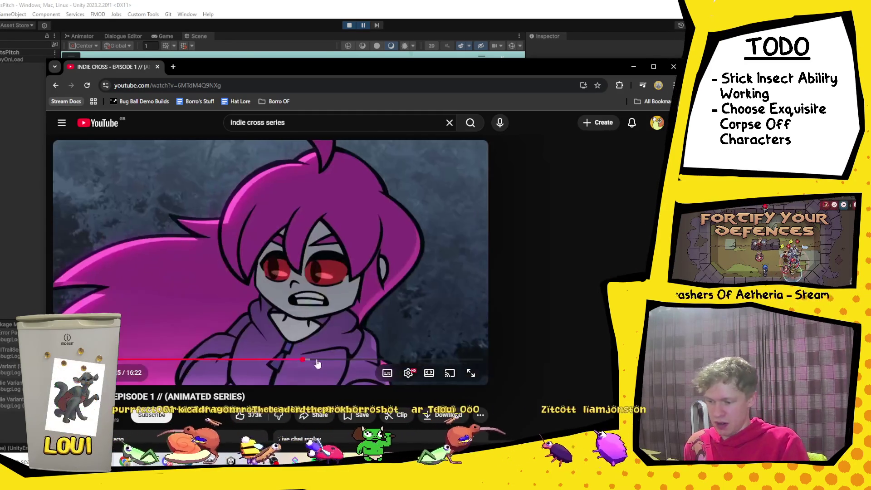
{"action": "left_click", "coordinate": [317, 361]}
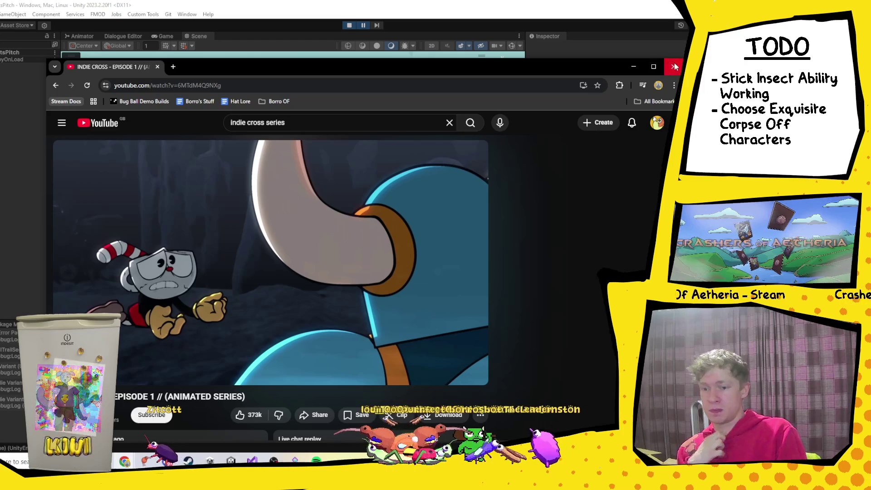
{"action": "key", "text": "alt+Tab"}
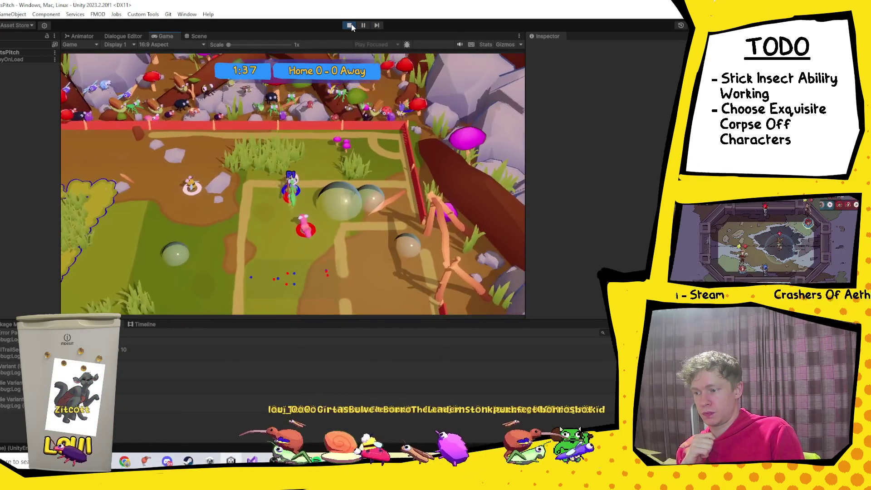
Exit Play mode in Unity and switch to the player shoot script in Visual Studio.
{"action": "left_click", "coordinate": [351, 26]}
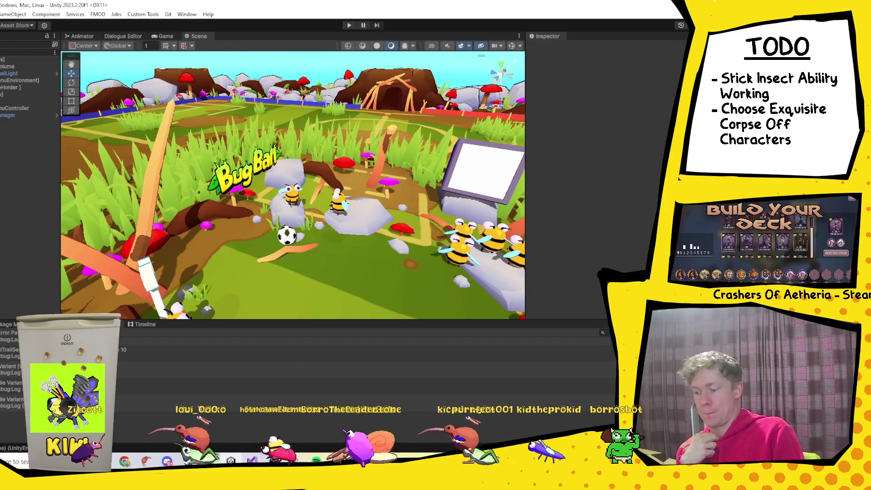
{"action": "key", "text": "alt+Tab"}
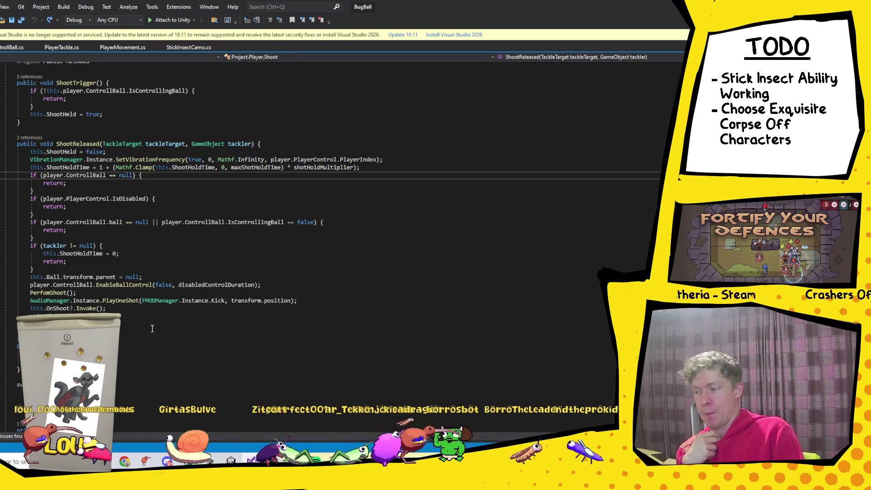
Read through the PlayerShoot code, open StickInsectCamo.cs, then switch to Discord's share-ya-art channel.
{"action": "scroll", "coordinate": [120, 292], "scroll_direction": "down", "scroll_amount": 9}
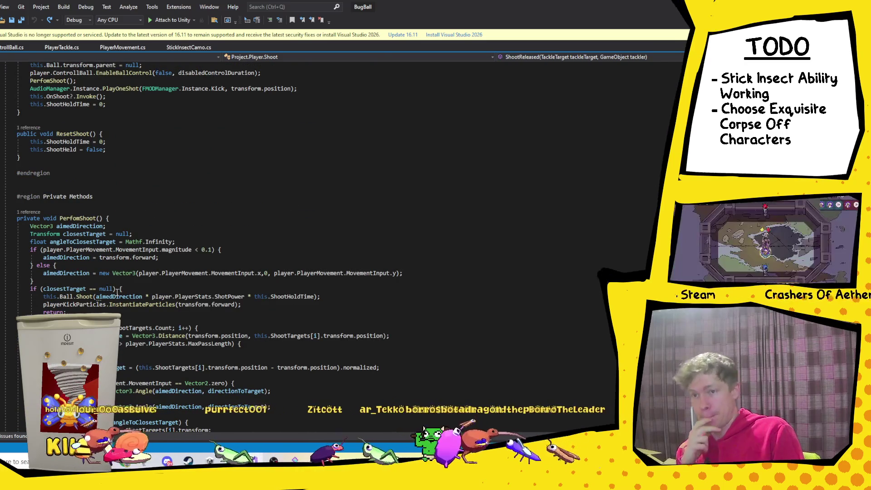
{"action": "scroll", "coordinate": [136, 310], "scroll_direction": "down", "scroll_amount": 5}
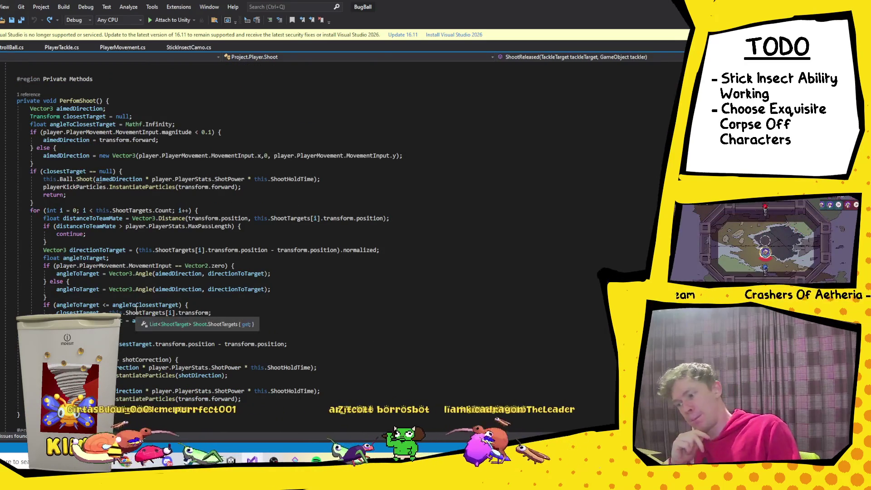
{"action": "scroll", "coordinate": [222, 268], "scroll_direction": "down", "scroll_amount": 5}
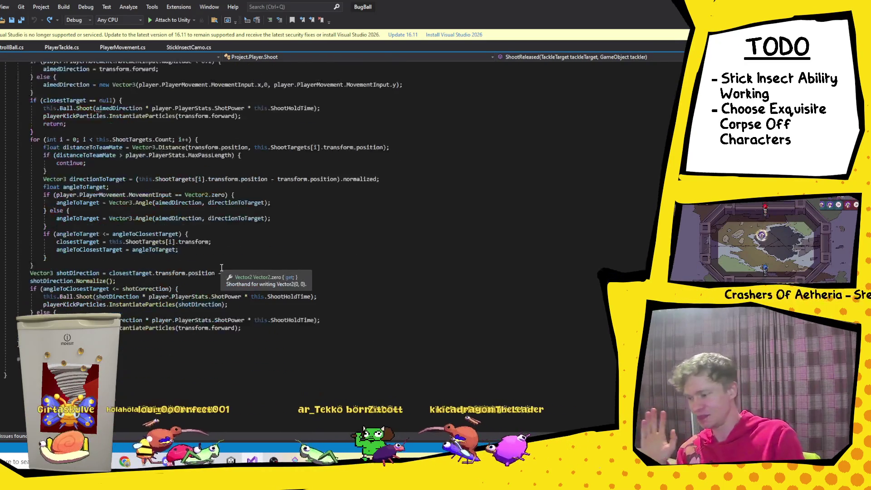
{"action": "scroll", "coordinate": [113, 295], "scroll_direction": "up", "scroll_amount": 15}
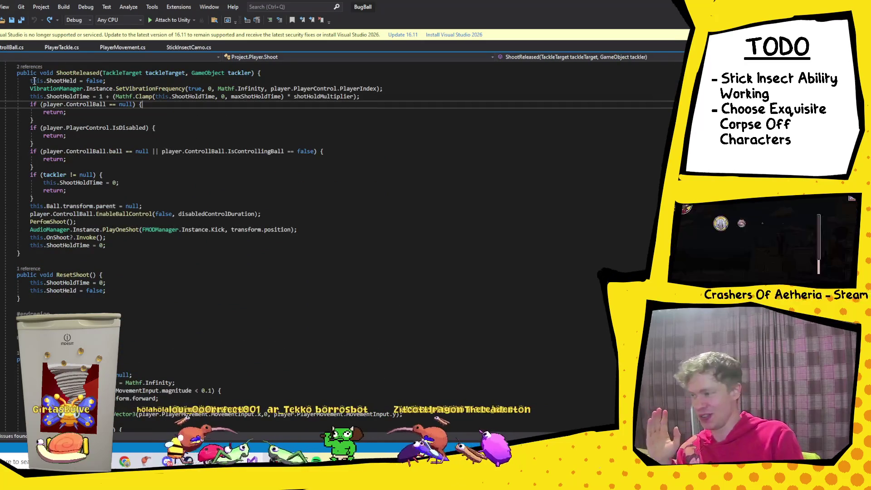
{"action": "left_click", "coordinate": [184, 48]}
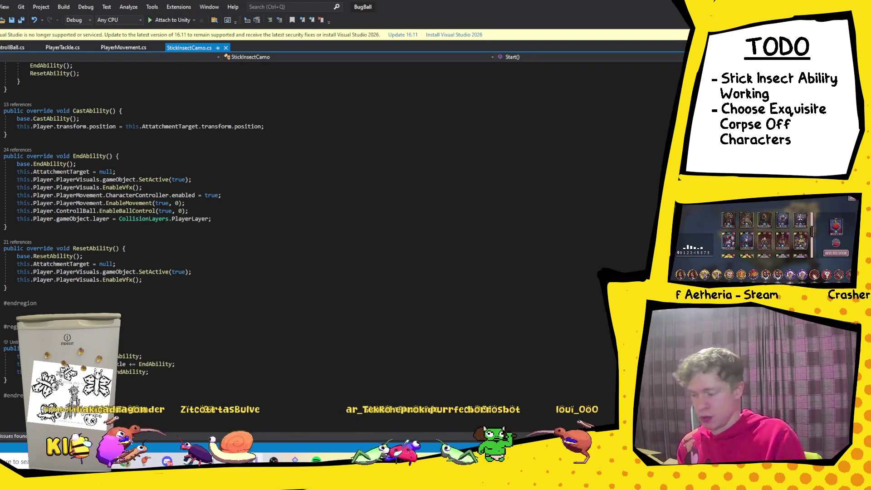
{"action": "left_click", "coordinate": [167, 460]}
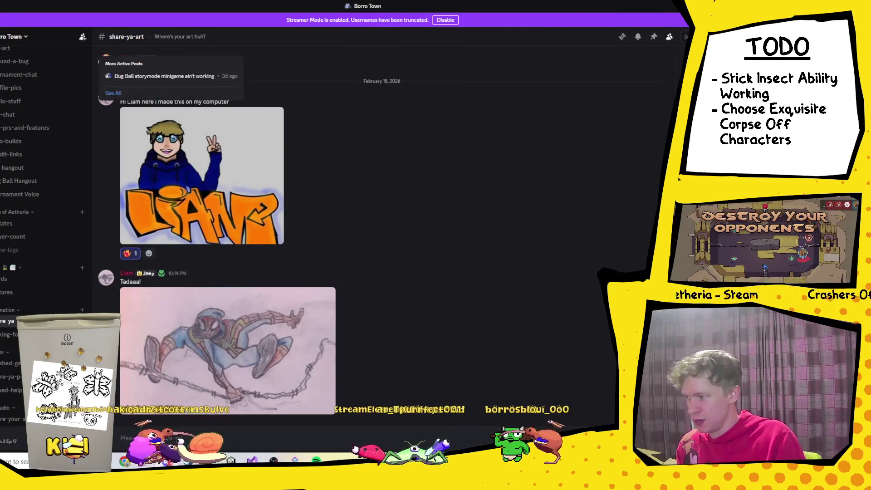
View the controller photo from the direct message full size, then open Windows search.
{"action": "key", "text": "alt+Left"}
{"action": "left_click", "coordinate": [195, 346]}
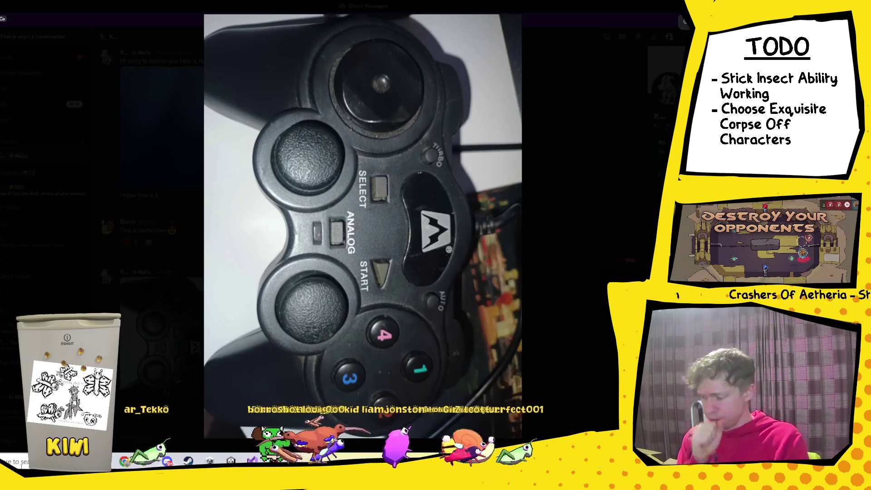
{"action": "left_click", "coordinate": [16, 462]}
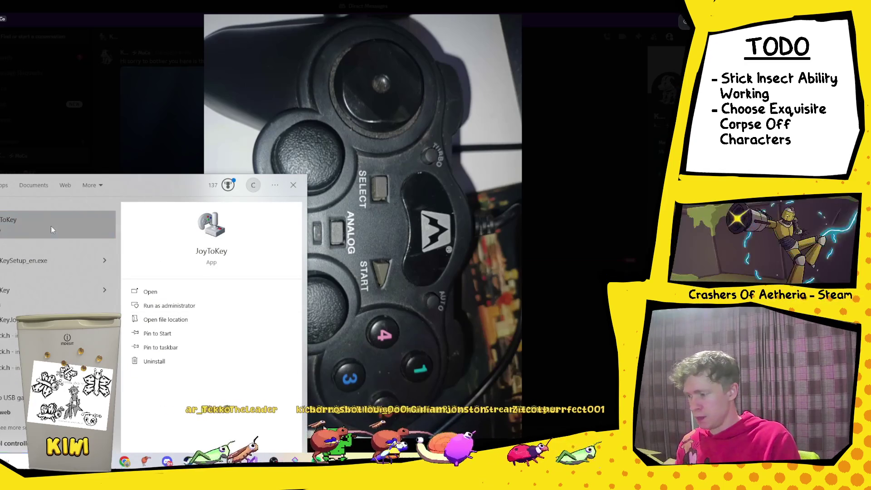
Launch JoyToKey and browse every assignment tab for Stick1 up, closing without changes.
{"action": "left_click", "coordinate": [51, 230]}
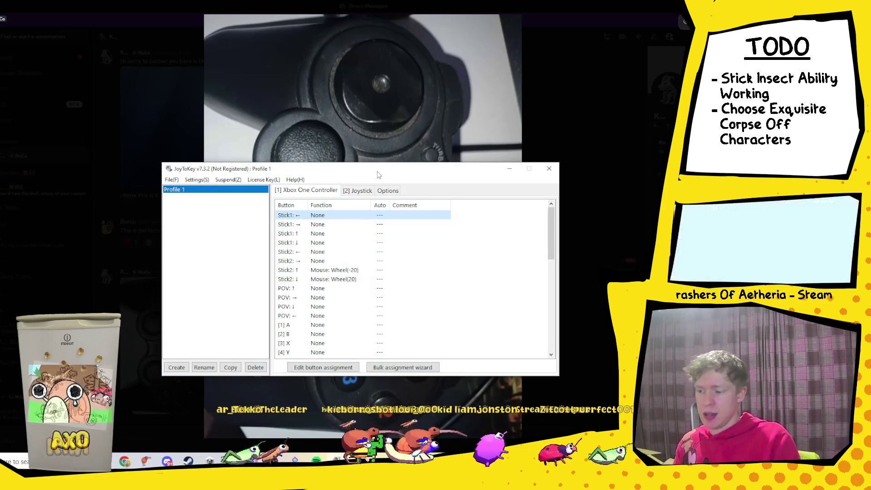
{"action": "left_click_drag", "start_coordinate": [378, 175], "coordinate": [418, 115]}
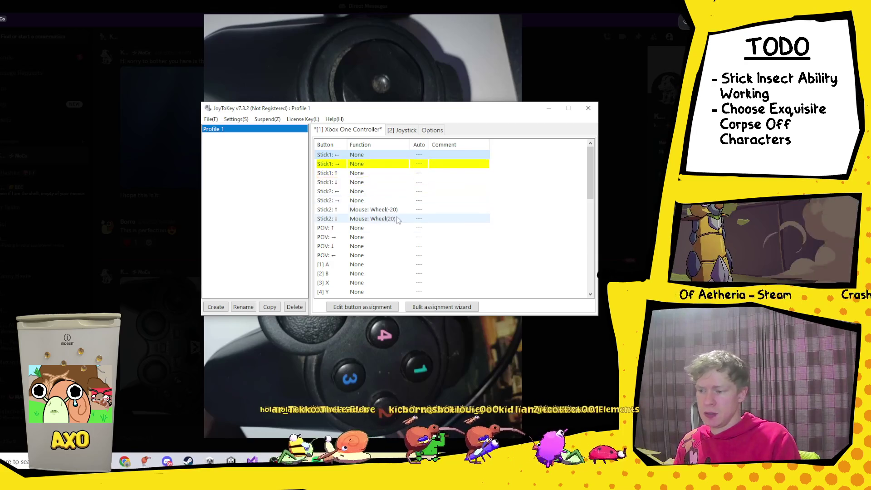
{"action": "double_click", "coordinate": [381, 176]}
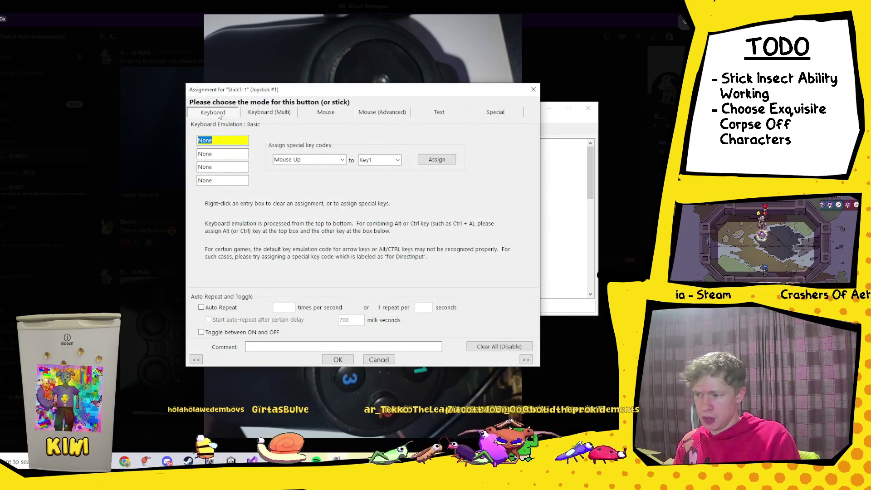
{"action": "left_click", "coordinate": [269, 113]}
{"action": "left_click", "coordinate": [325, 112]}
{"action": "left_click", "coordinate": [385, 112]}
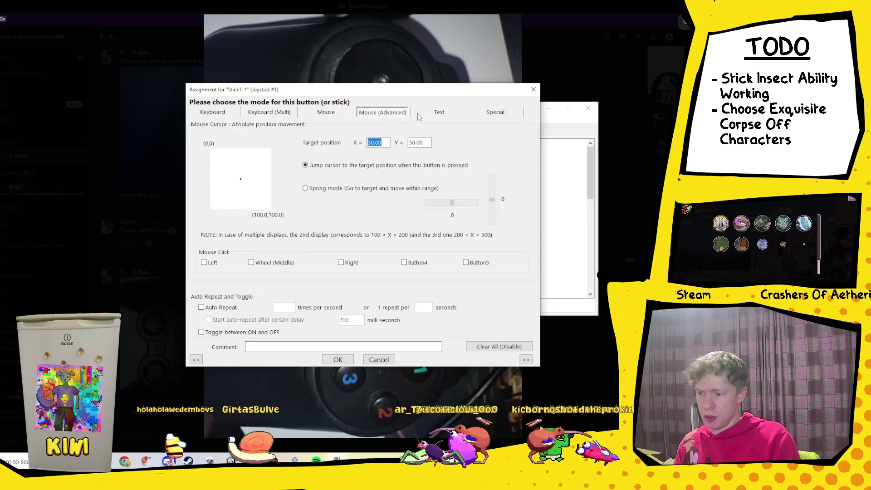
{"action": "left_click", "coordinate": [438, 114]}
{"action": "left_click", "coordinate": [492, 113]}
{"action": "left_click", "coordinate": [212, 113]}
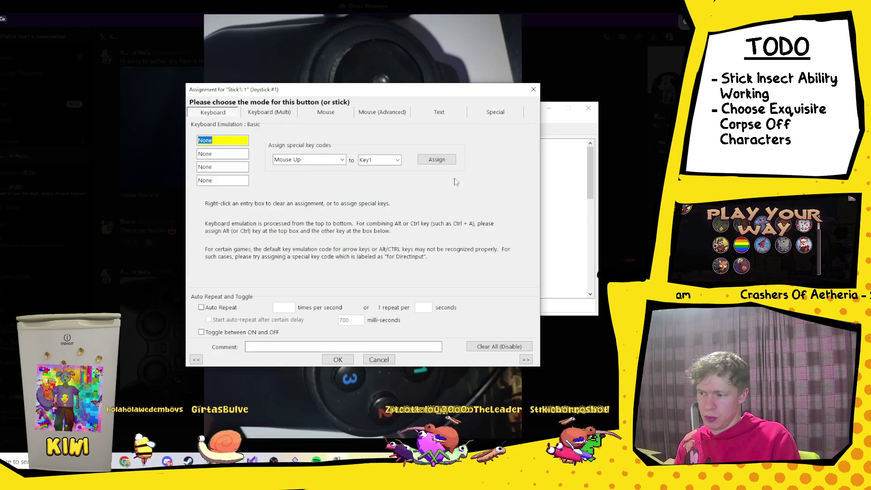
{"action": "left_click", "coordinate": [533, 91]}
Revisit Stick1 up's Special assignment options, close unchanged, and bring up the ControllerBuddy site.
{"action": "left_click", "coordinate": [398, 132]}
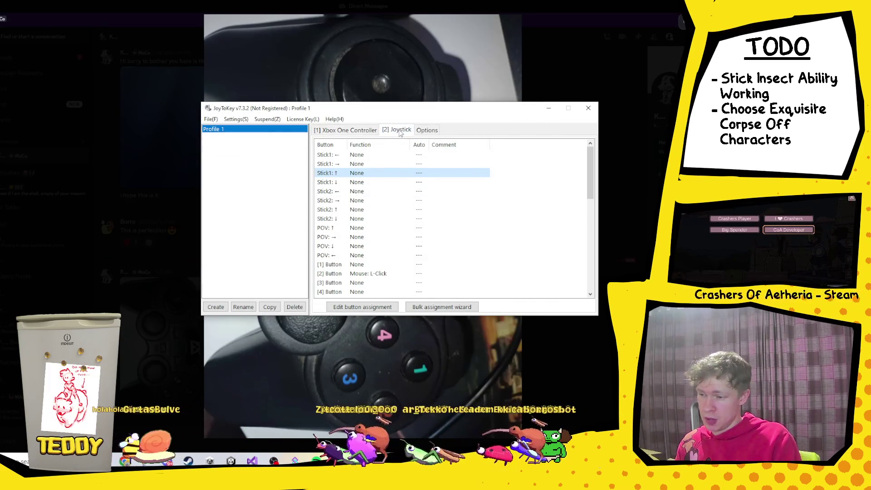
{"action": "double_click", "coordinate": [383, 172]}
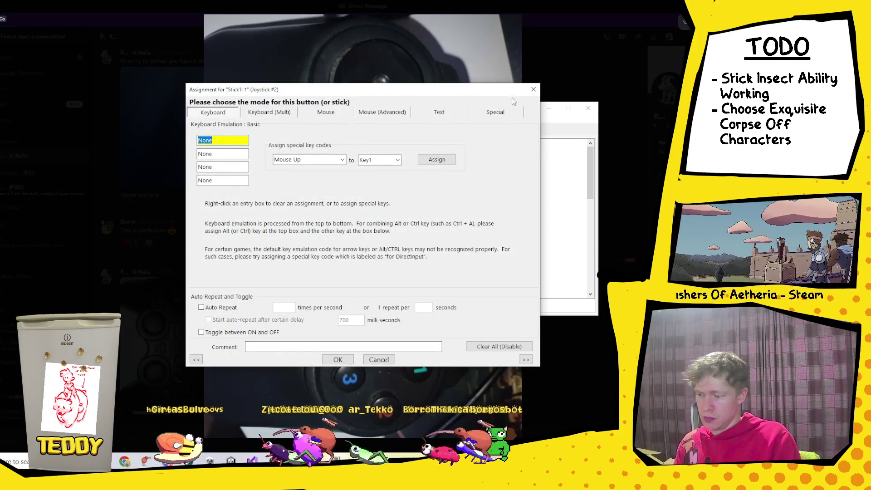
{"action": "left_click", "coordinate": [500, 114]}
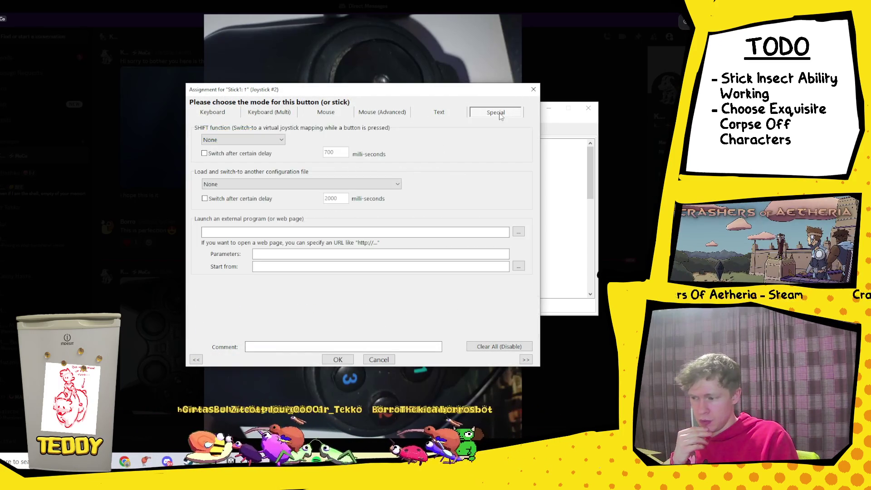
{"action": "left_click", "coordinate": [533, 90]}
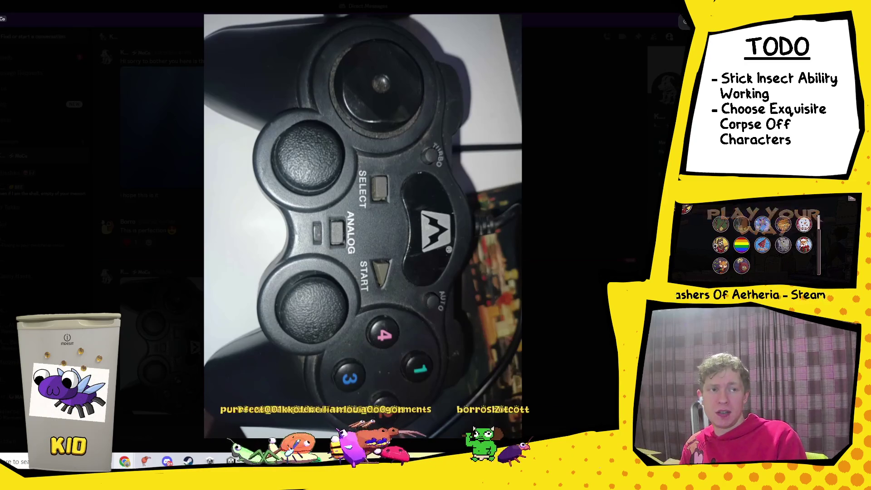
{"action": "key", "text": "alt+Tab"}
{"action": "scroll", "coordinate": [245, 80], "scroll_direction": "up", "scroll_amount": 15}
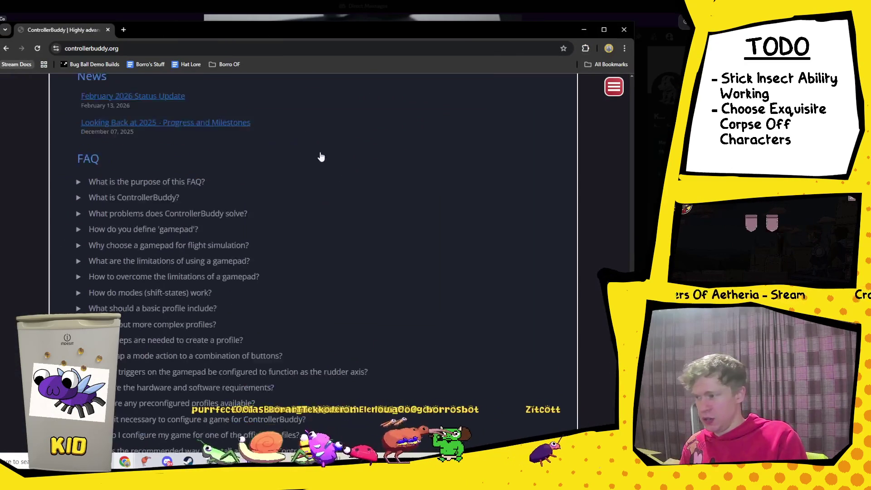
{"action": "left_click", "coordinate": [603, 29]}
{"action": "scroll", "coordinate": [430, 250], "scroll_direction": "up", "scroll_amount": 10}
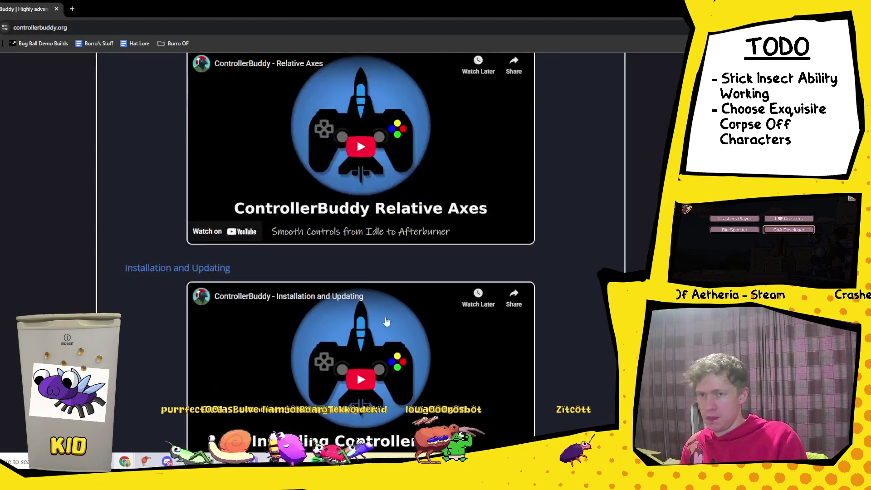
{"action": "scroll", "coordinate": [430, 249], "scroll_direction": "down", "scroll_amount": 4}
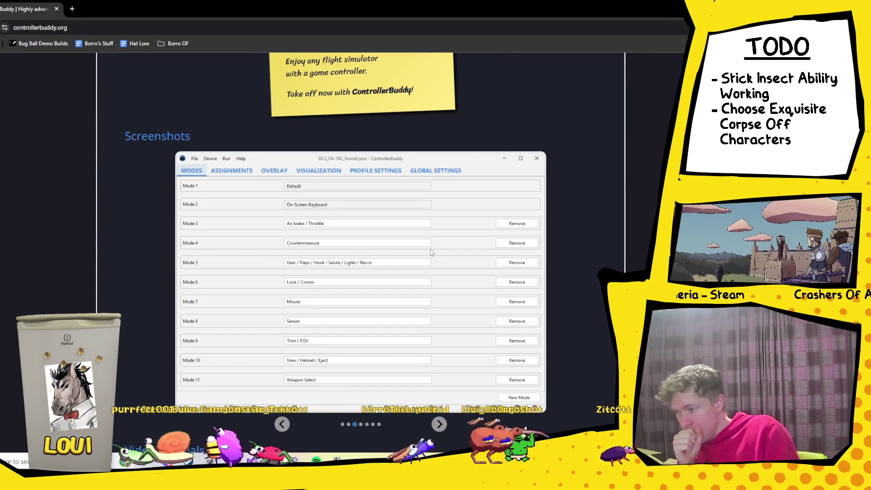
{"action": "scroll", "coordinate": [431, 251], "scroll_direction": "down", "scroll_amount": 6}
{"action": "scroll", "coordinate": [430, 252], "scroll_direction": "down", "scroll_amount": 1}
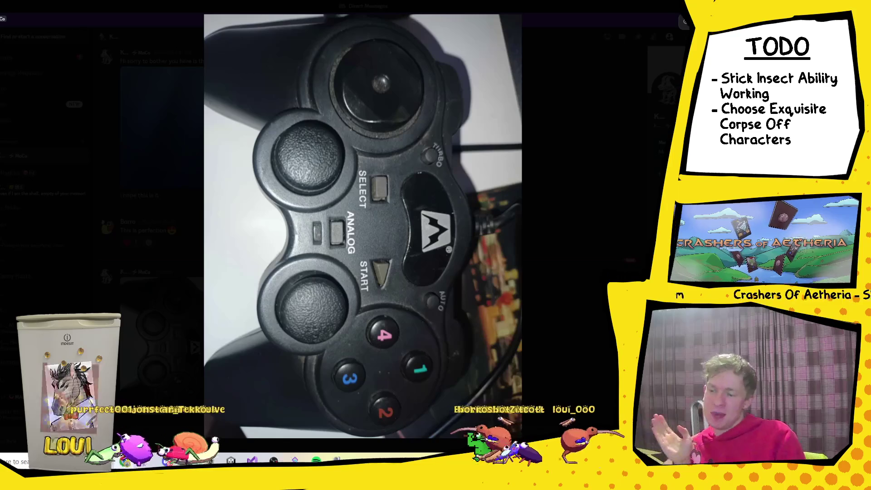
Close the gamepad photo, open Borro Town's share-ya-art channel, then return to the StickInsectCamo code.
{"action": "left_click", "coordinate": [663, 110]}
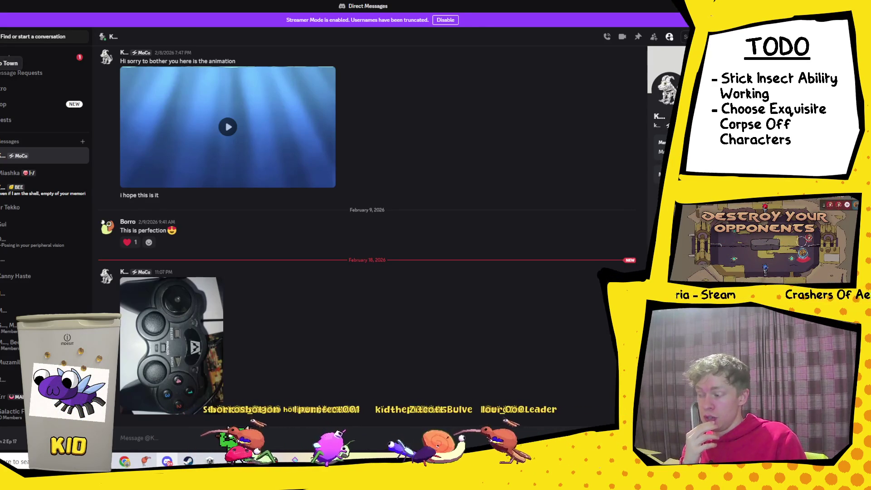
{"action": "left_click", "coordinate": [1, 63]}
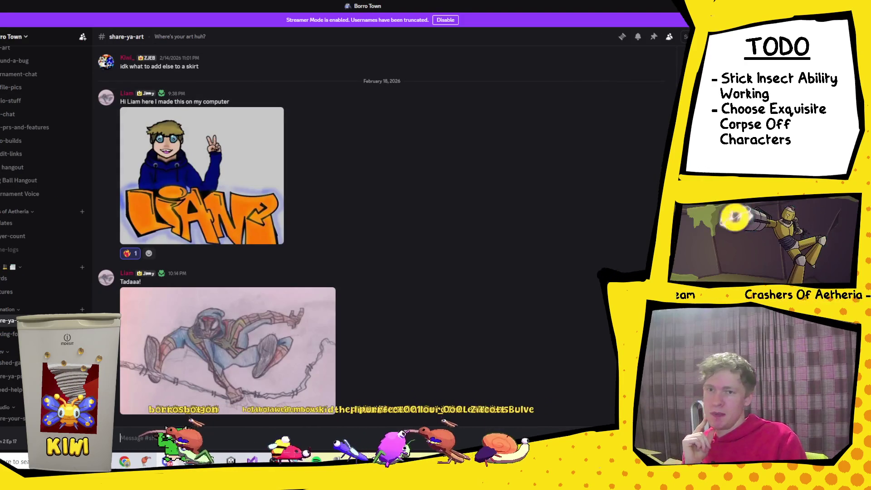
{"action": "key", "text": "alt+Tab"}
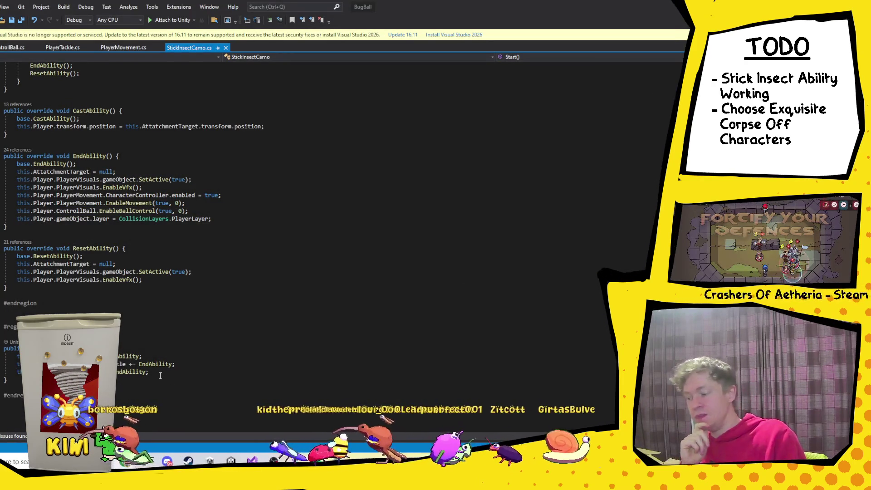
Delete the trailing and first extra ability lines, leaving only the EndAbility subscription.
{"action": "left_click_drag", "start_coordinate": [167, 375], "coordinate": [178, 364]}
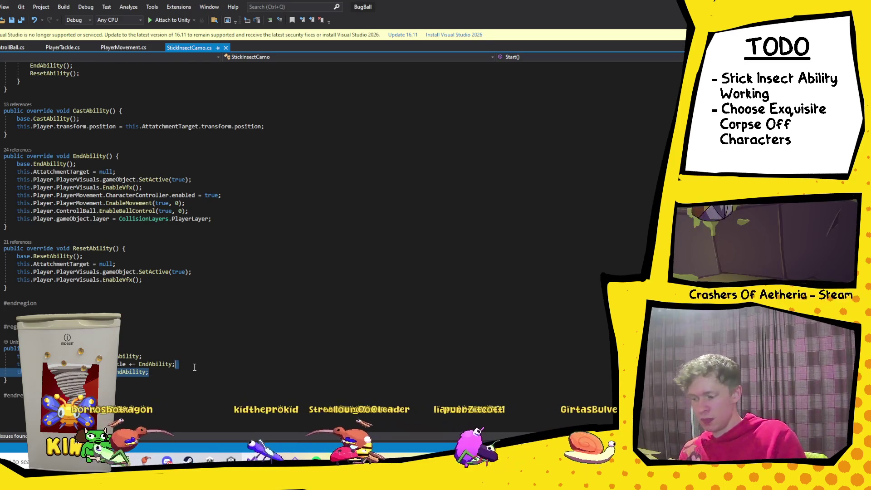
{"action": "key", "text": "BackSpace"}
{"action": "left_click", "coordinate": [164, 358]}
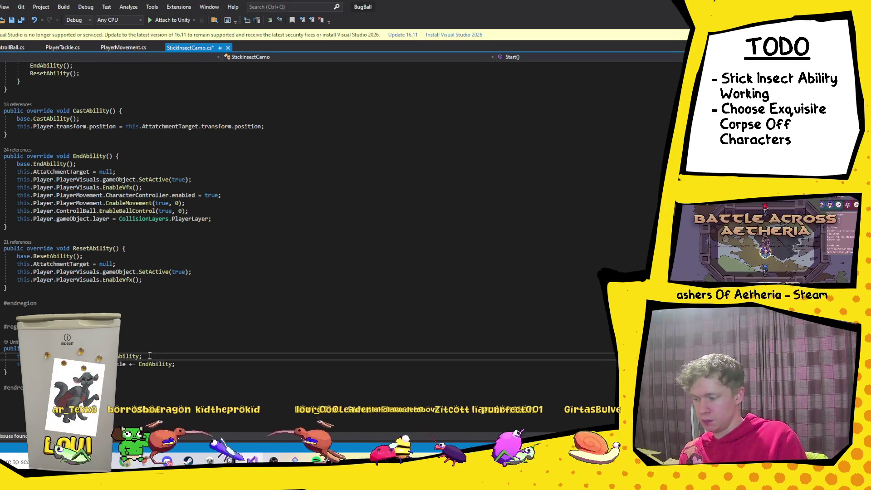
{"action": "key", "text": "shift+Up"}
{"action": "key", "text": "BackSpace"}
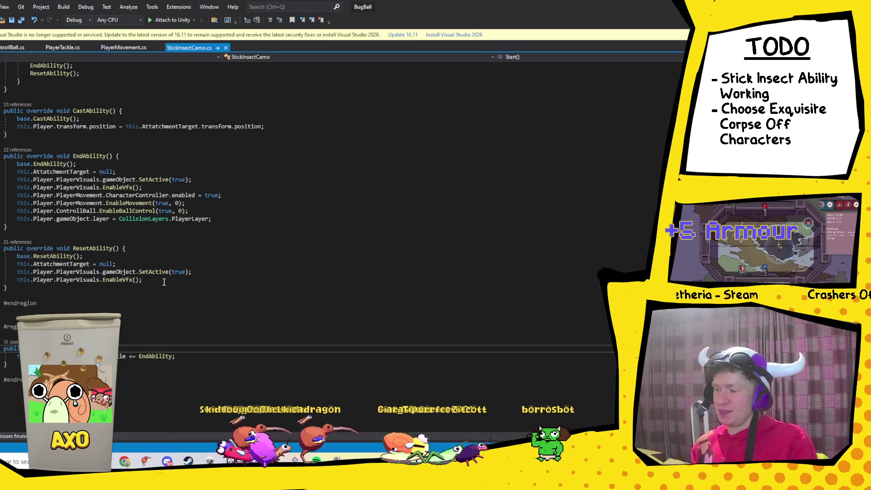
{"action": "scroll", "coordinate": [170, 288], "scroll_direction": "up", "scroll_amount": 2}
Follow the EnableMovement call in EndAbility to its definition in PlayerMovement.cs.
{"action": "scroll", "coordinate": [170, 288], "scroll_direction": "up", "scroll_amount": 2}
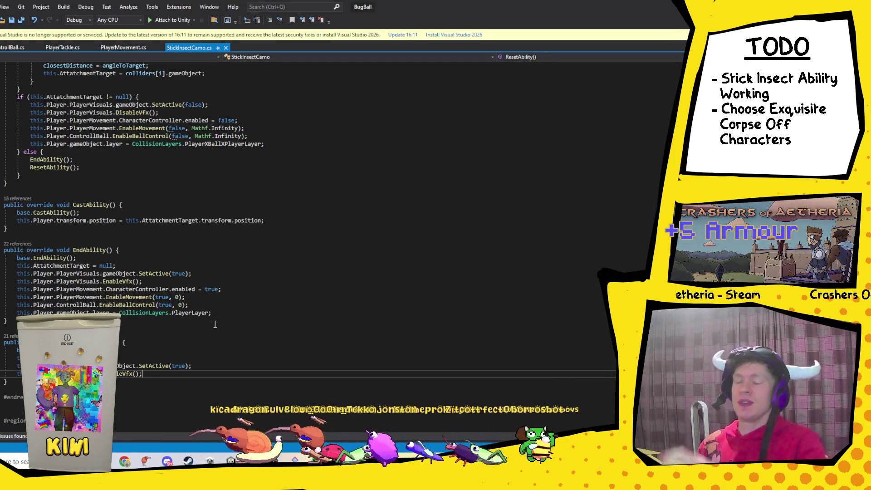
{"action": "scroll", "coordinate": [166, 392], "scroll_direction": "up", "scroll_amount": 4}
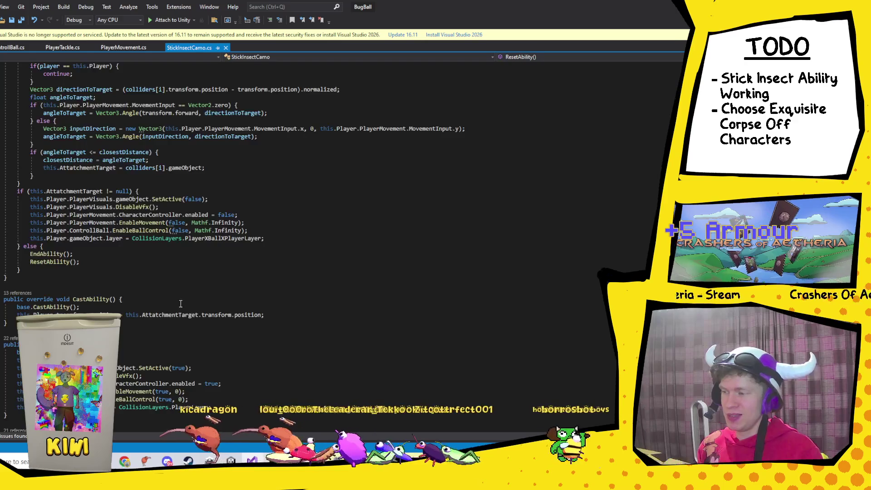
{"action": "scroll", "coordinate": [199, 288], "scroll_direction": "up", "scroll_amount": 2}
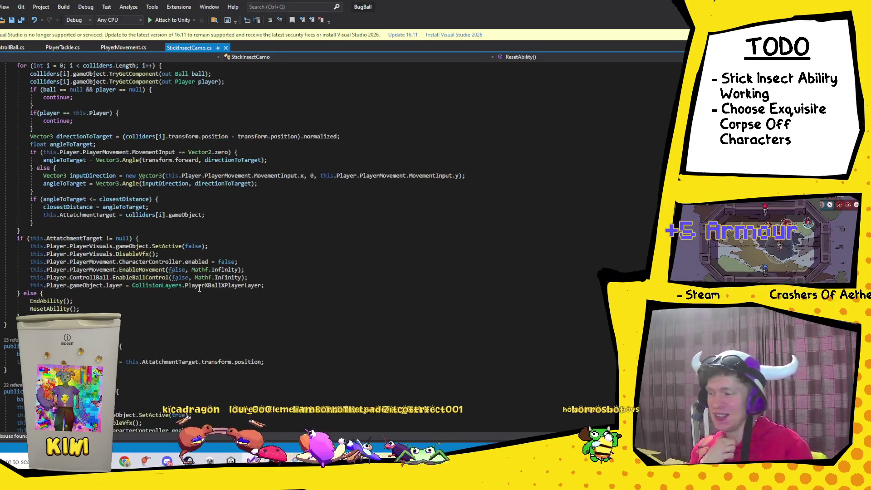
{"action": "scroll", "coordinate": [200, 283], "scroll_direction": "down", "scroll_amount": 5}
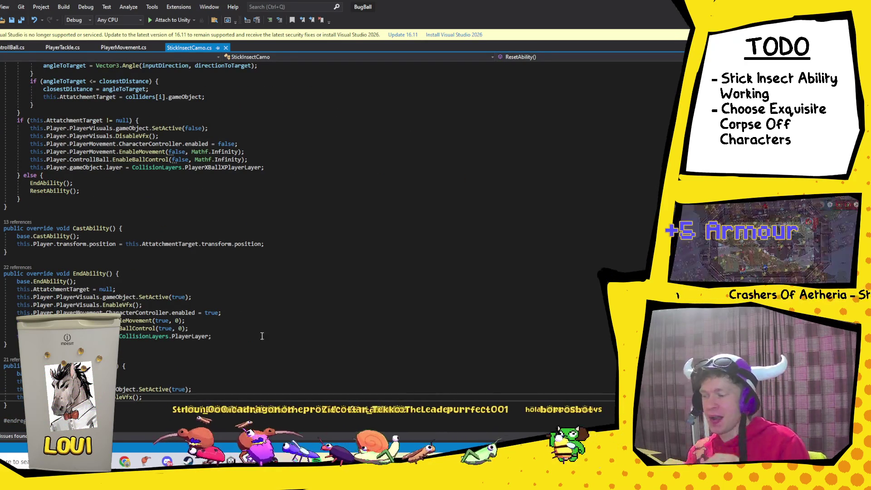
{"action": "left_click", "coordinate": [138, 320]}
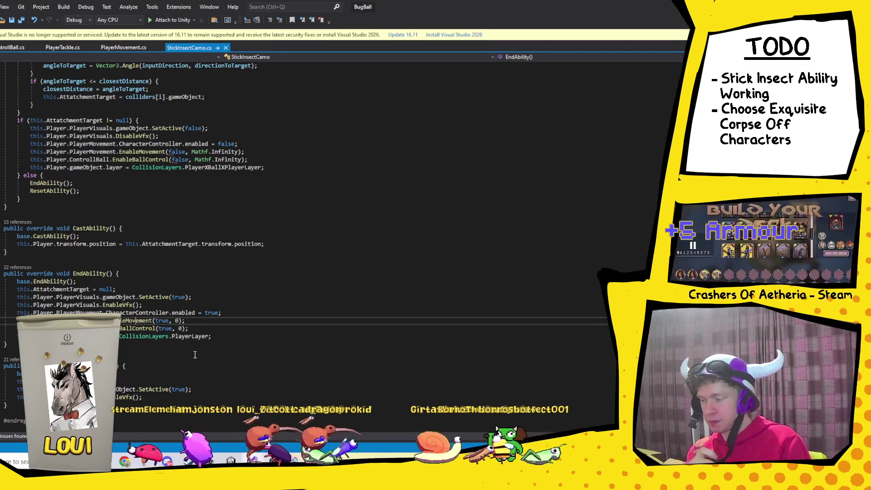
{"action": "mouse_move", "coordinate": [138, 320]}
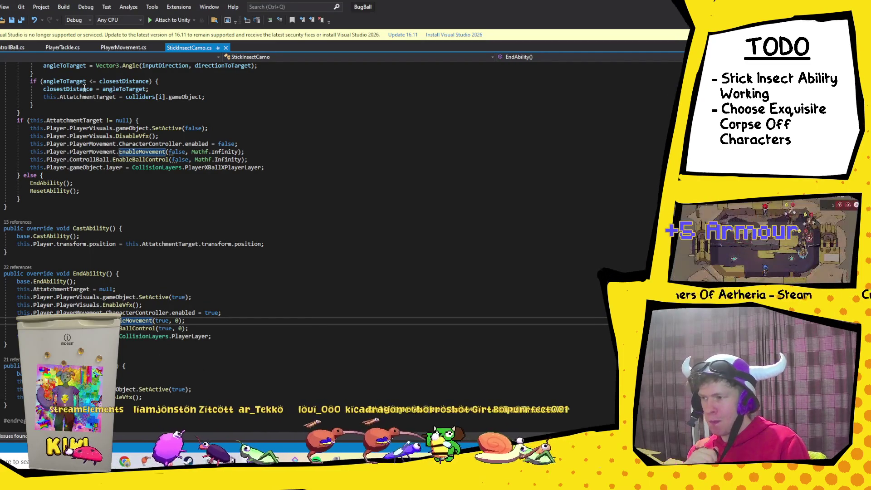
{"action": "left_click", "coordinate": [137, 47]}
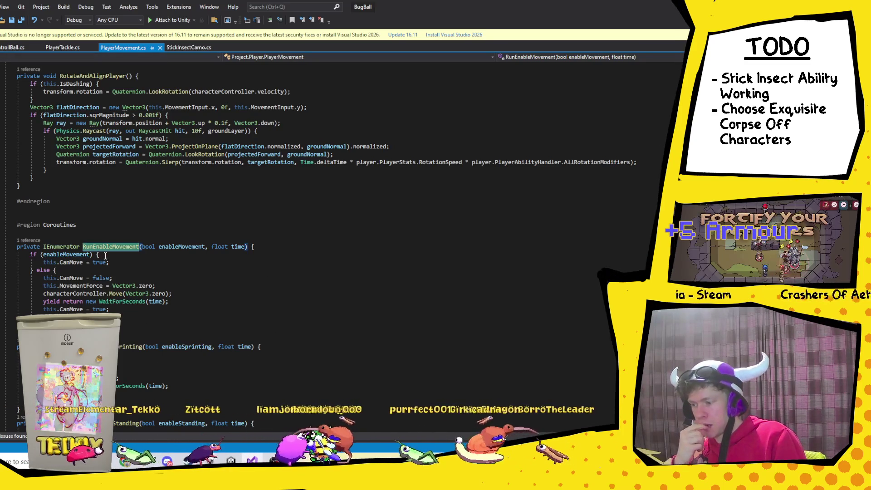
{"action": "scroll", "coordinate": [132, 309], "scroll_direction": "up", "scroll_amount": 15}
{"action": "scroll", "coordinate": [140, 309], "scroll_direction": "up", "scroll_amount": 20}
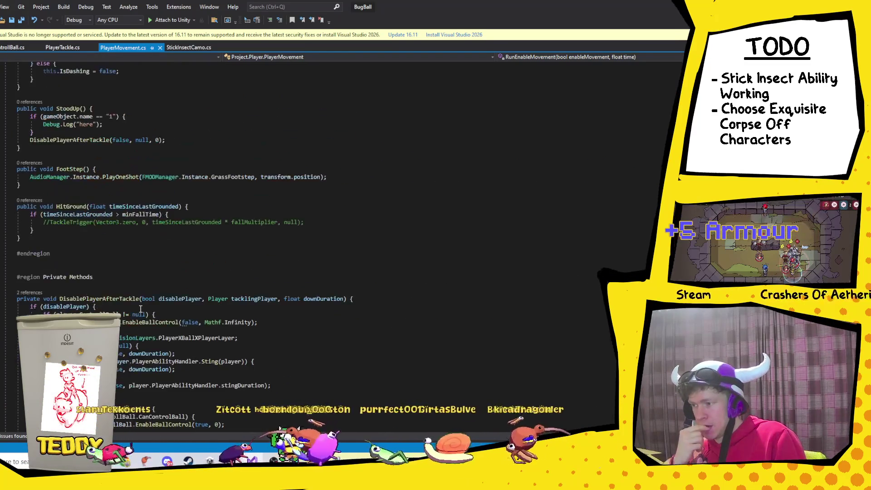
{"action": "scroll", "coordinate": [140, 308], "scroll_direction": "down", "scroll_amount": 4}
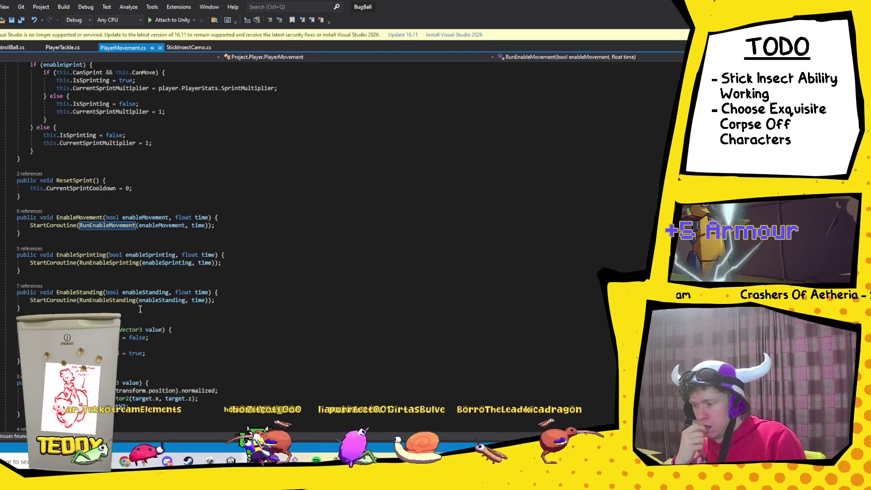
{"action": "left_click", "coordinate": [233, 217]}
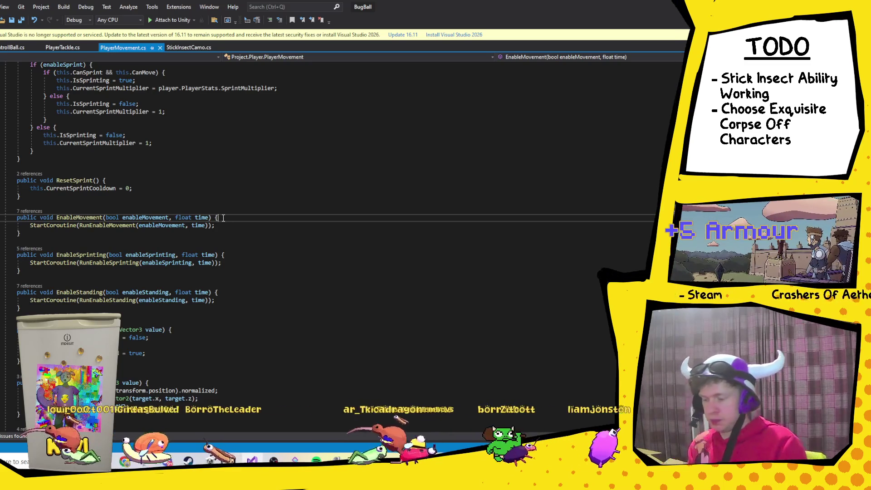
{"action": "key", "text": "Return"}
Add StopCoroutine(RunEnableMovement(false, 0)) as the first line of EnableMovement.
{"action": "type", "text": "Stop"}
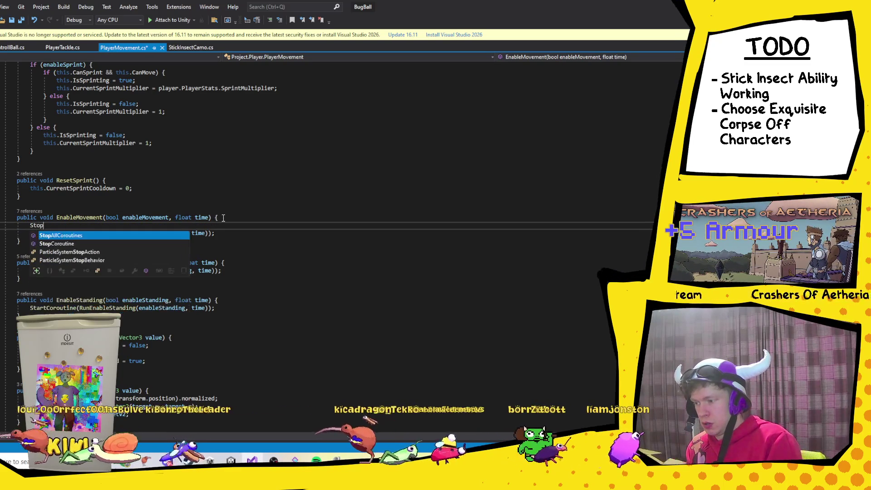
{"action": "key", "text": "Down"}
{"action": "key", "text": "Tab"}
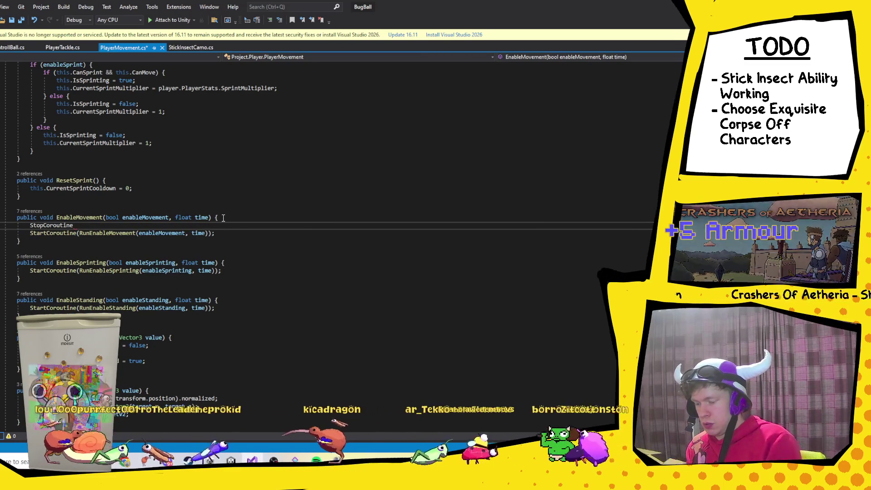
{"action": "type", "text": "(ru"}
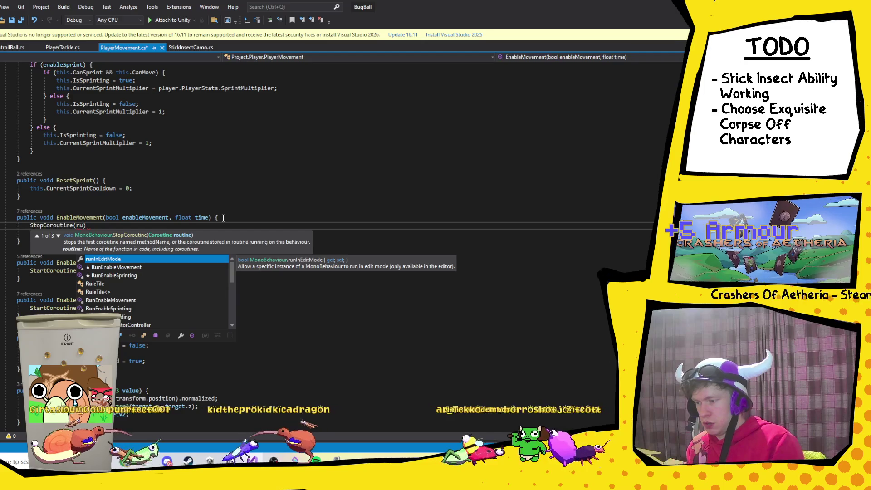
{"action": "type", "text": "nE"}
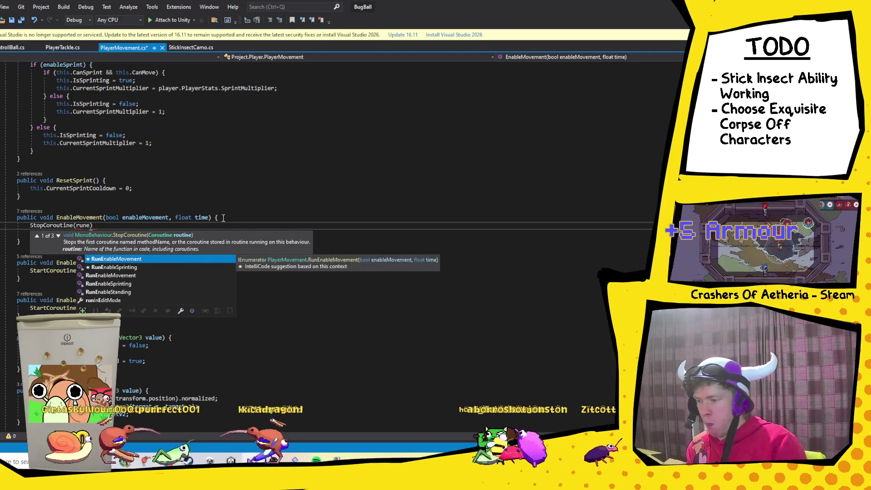
{"action": "key", "text": "Tab"}
{"action": "type", "text": "())"}
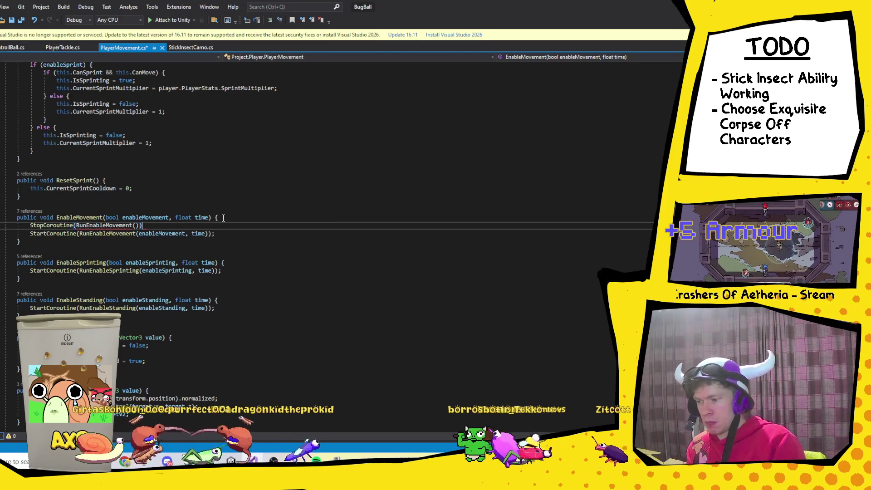
{"action": "left_click", "coordinate": [137, 225]}
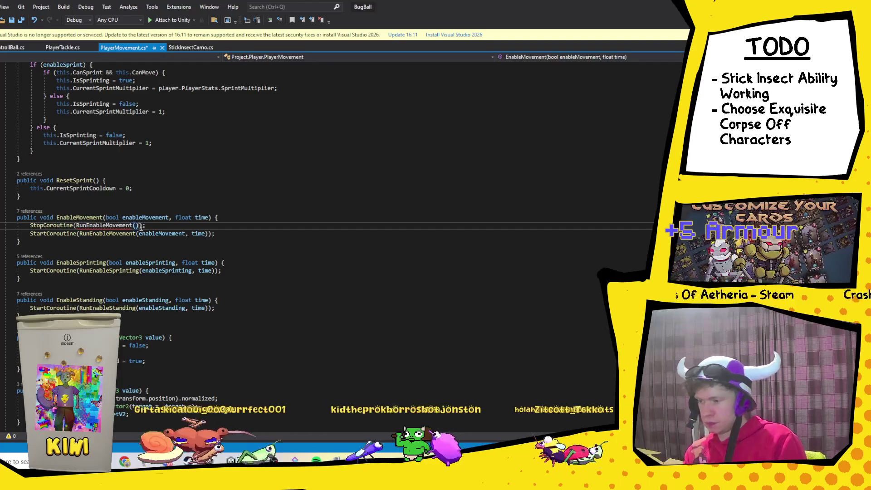
{"action": "mouse_move", "coordinate": [101, 225]}
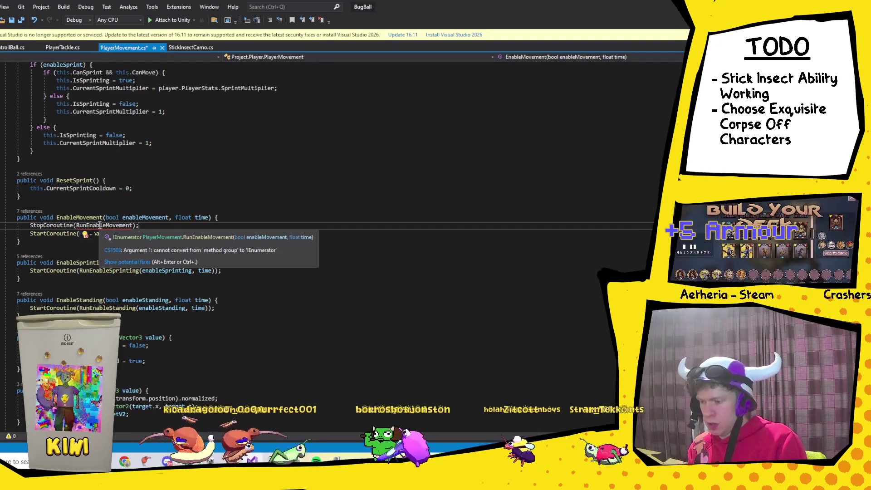
{"action": "type", "text": "()"}
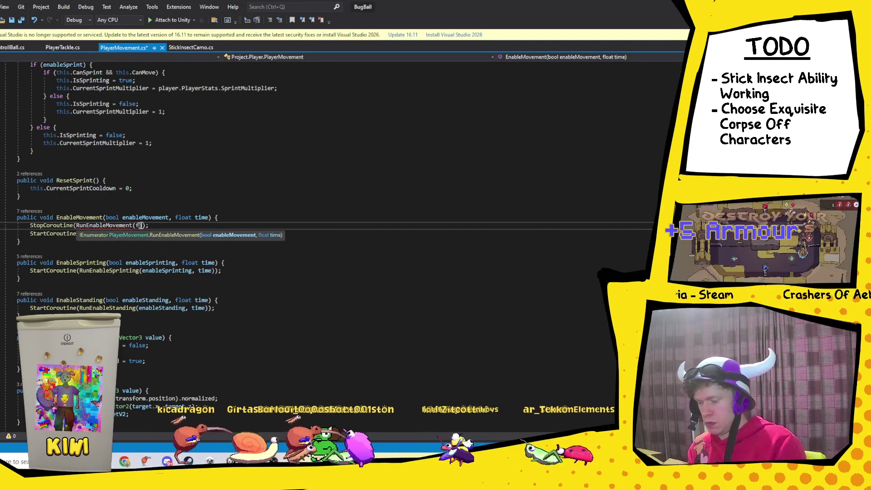
{"action": "type", "text": "alse,0"}
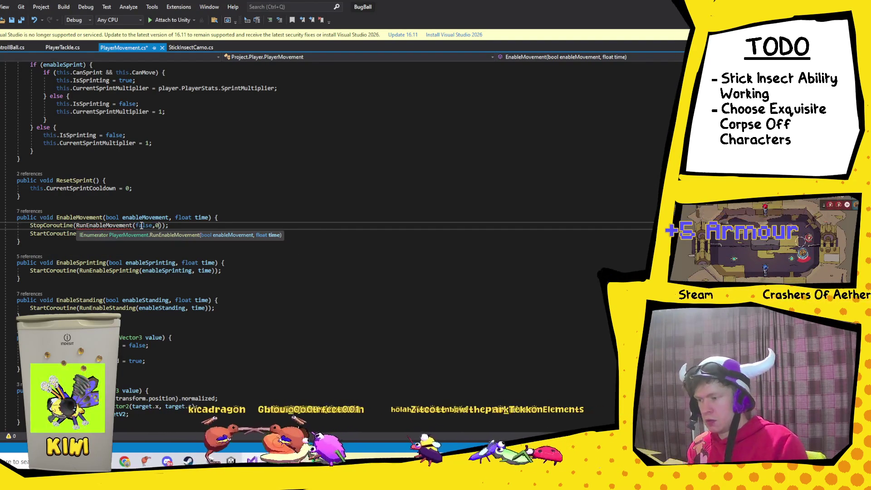
{"action": "left_click", "coordinate": [203, 225]}
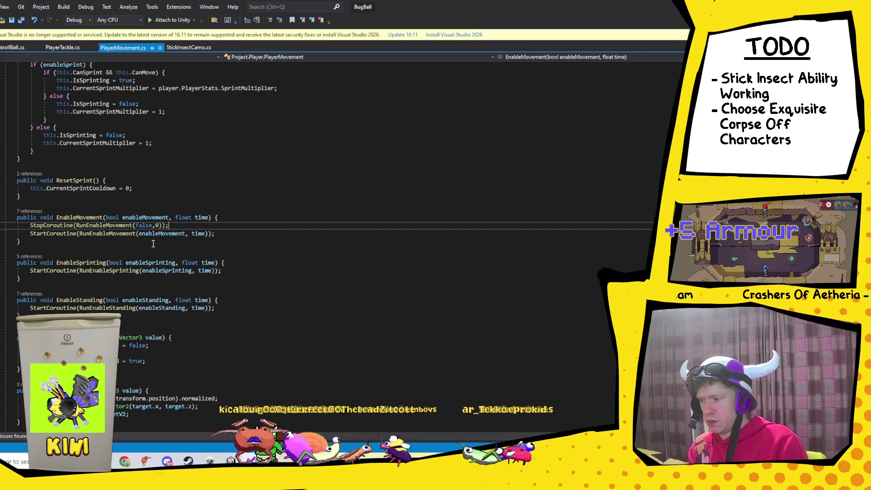
Copy that StopCoroutine line into the start of EnableSprinting and EnableStanding.
{"action": "left_click_drag", "start_coordinate": [179, 227], "coordinate": [10, 226]}
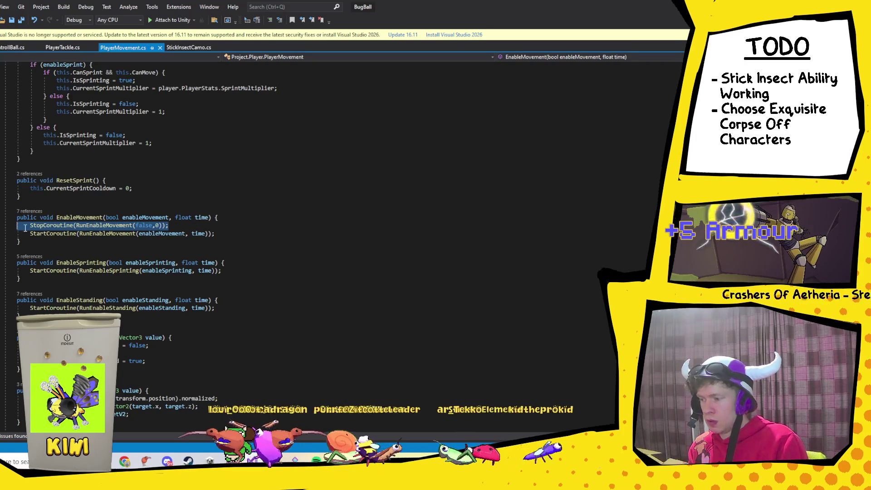
{"action": "left_click", "coordinate": [233, 262]}
{"action": "key", "text": "Return"}
{"action": "key", "text": "ctrl+v"}
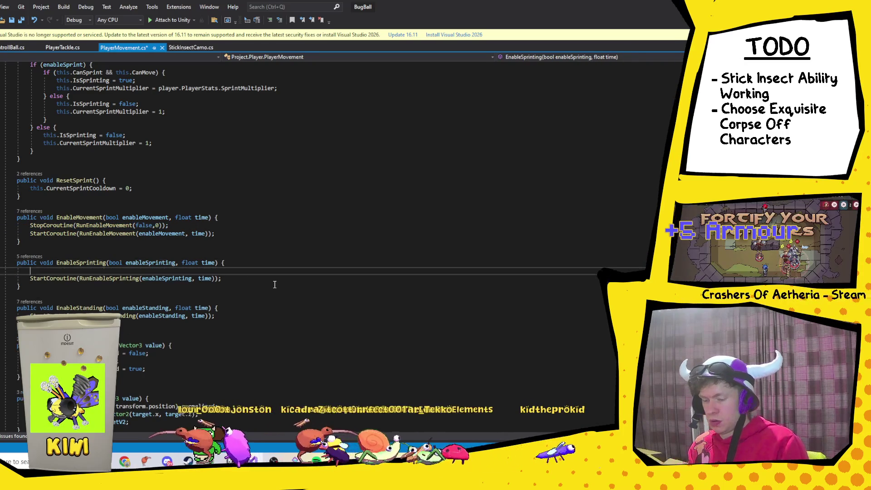
{"action": "left_click", "coordinate": [230, 308]}
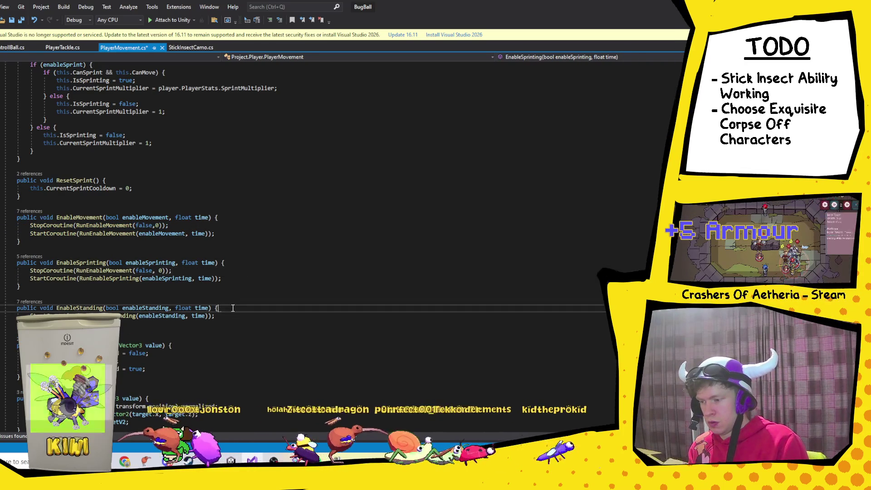
{"action": "key", "text": "Return"}
{"action": "key", "text": "ctrl+v"}
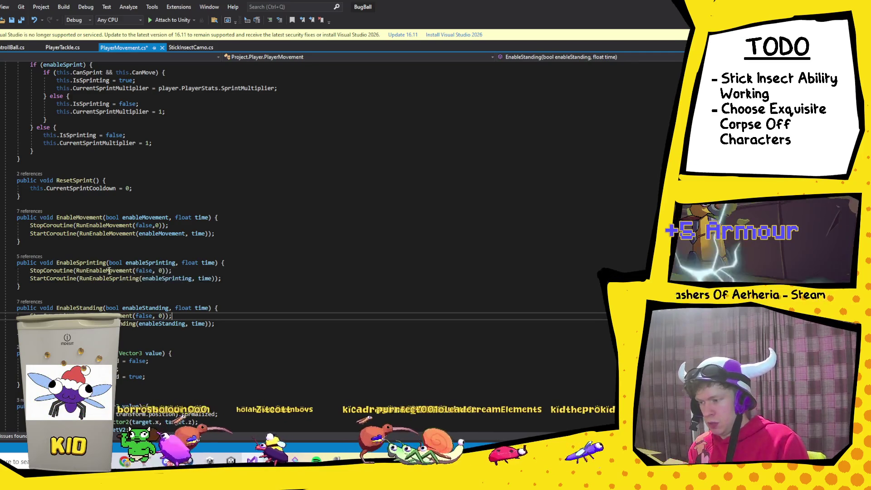
Change the pasted calls to RunEnableSprinting and RunEnableStanding, save, and return to Unity.
{"action": "left_click", "coordinate": [109, 270]}
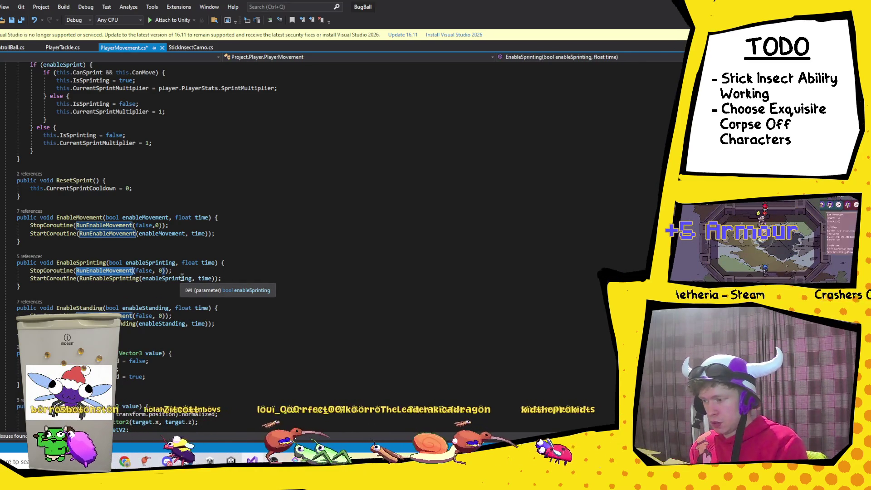
{"action": "key", "text": "BackSpace"}
{"action": "type", "text": "S"}
{"action": "key", "text": "Tab"}
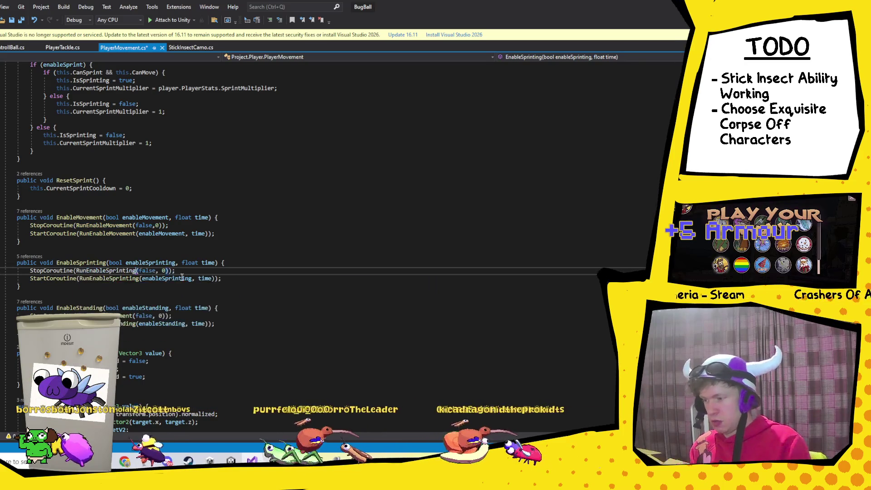
{"action": "left_click", "coordinate": [91, 316]}
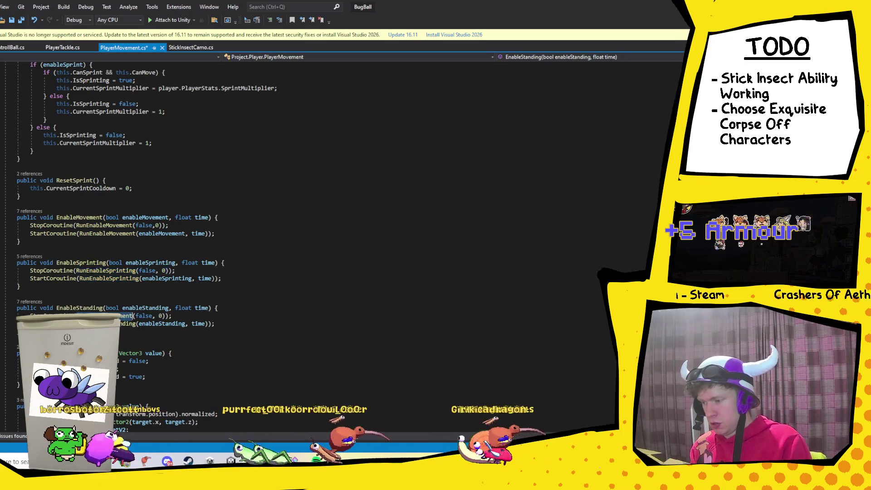
{"action": "key", "text": "BackSpace"}
{"action": "type", "text": "St"}
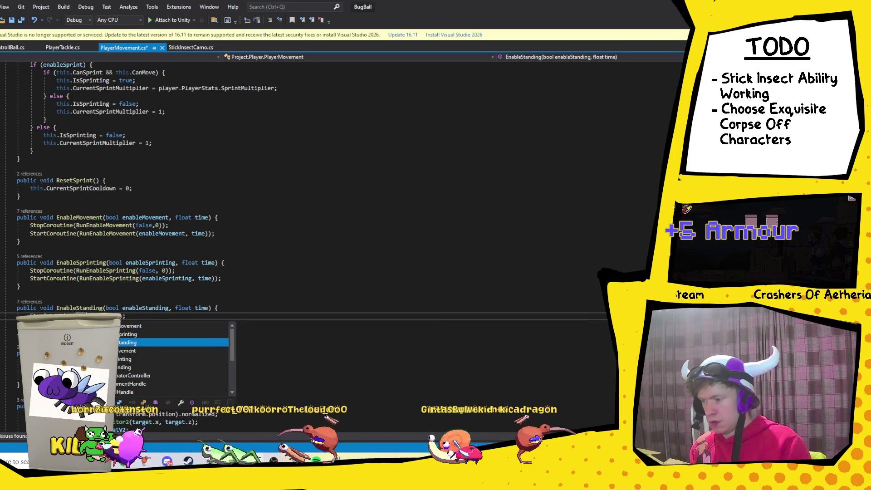
{"action": "key", "text": "Tab"}
{"action": "key", "text": "ctrl+s"}
{"action": "key", "text": "alt+Tab"}
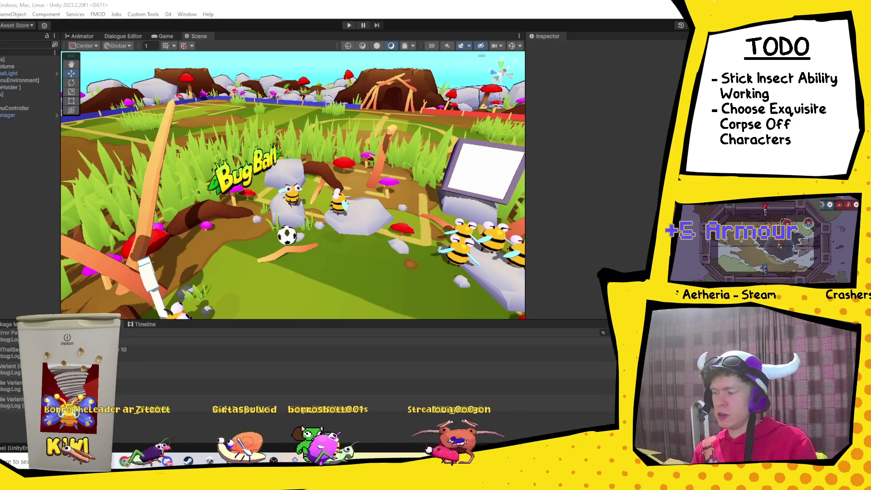
Play Bug Ball, choose VS from the main menu, ready up player one and start the match.
{"action": "left_click", "coordinate": [349, 26]}
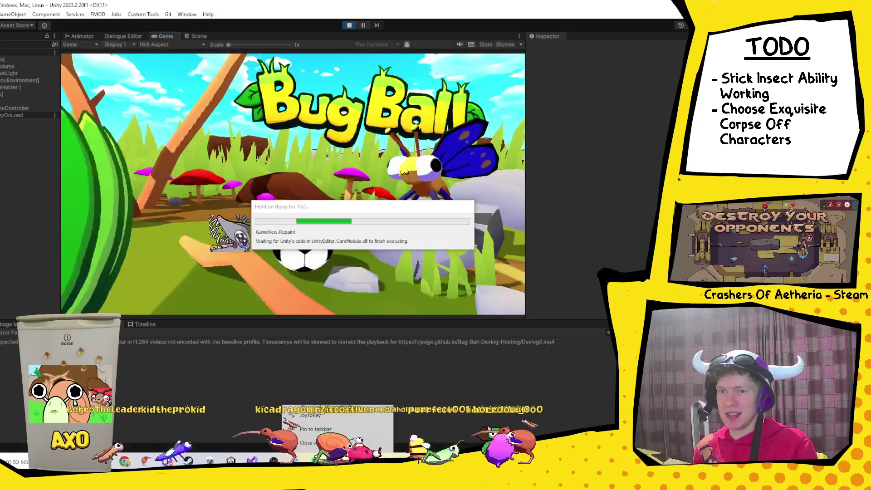
{"action": "right_click", "coordinate": [295, 460]}
{"action": "left_click", "coordinate": [379, 241]}
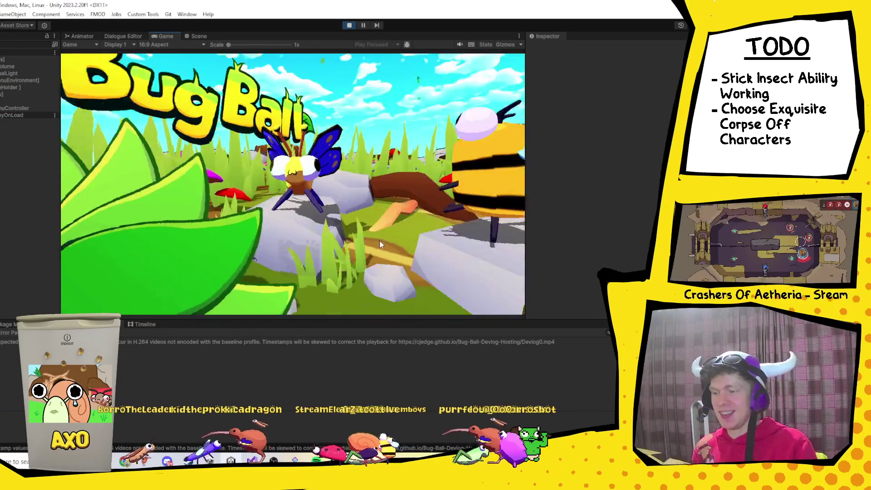
{"action": "key", "text": "Down"}
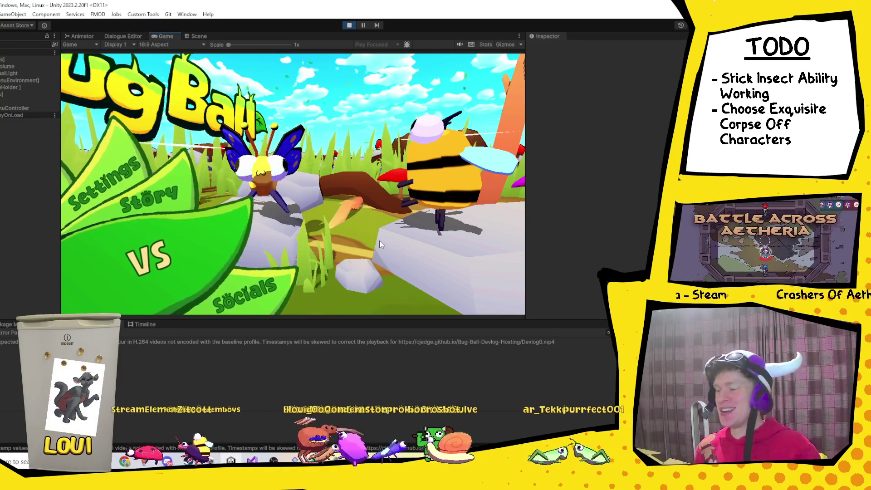
{"action": "key", "text": "Return"}
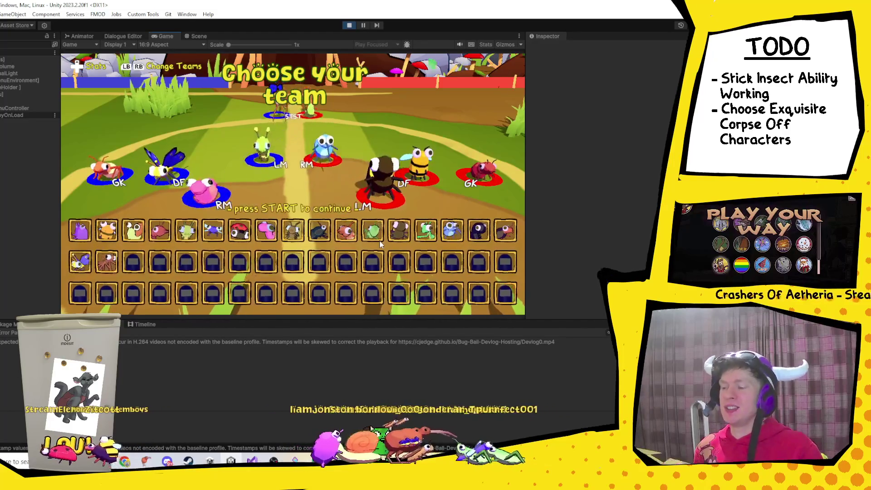
{"action": "key", "text": "Return"}
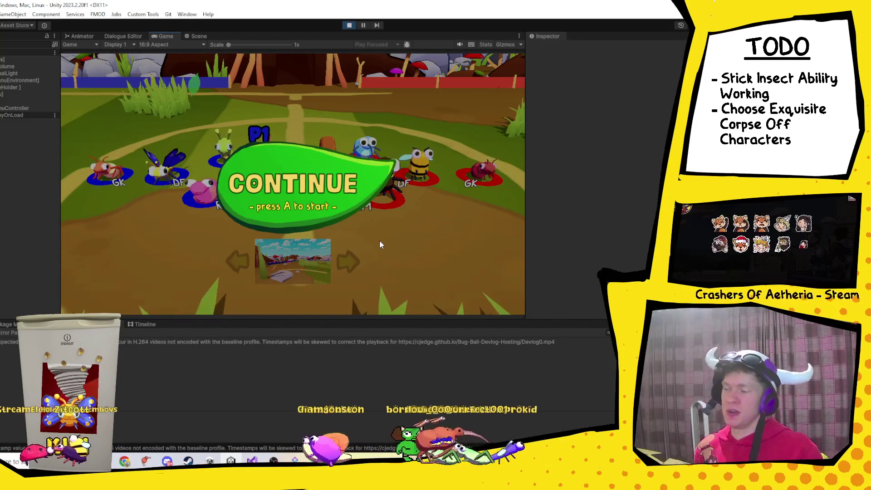
{"action": "key", "text": "Return"}
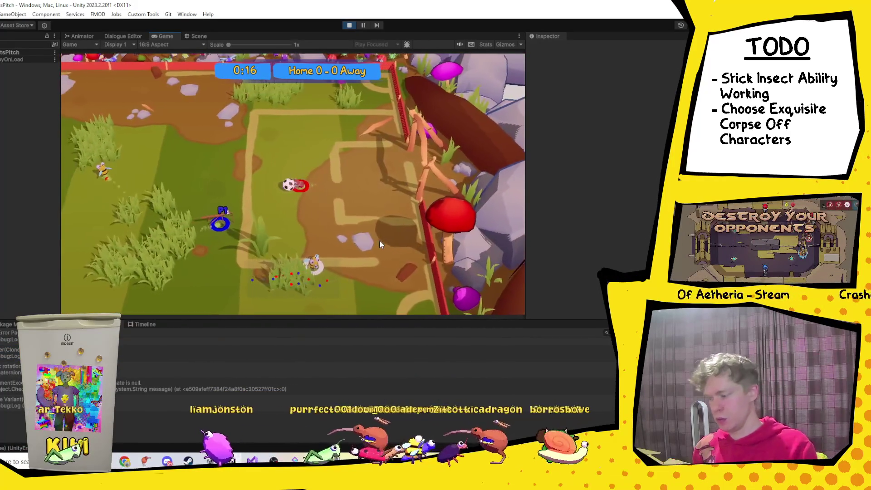
{"action": "double_click", "coordinate": [235, 388]}
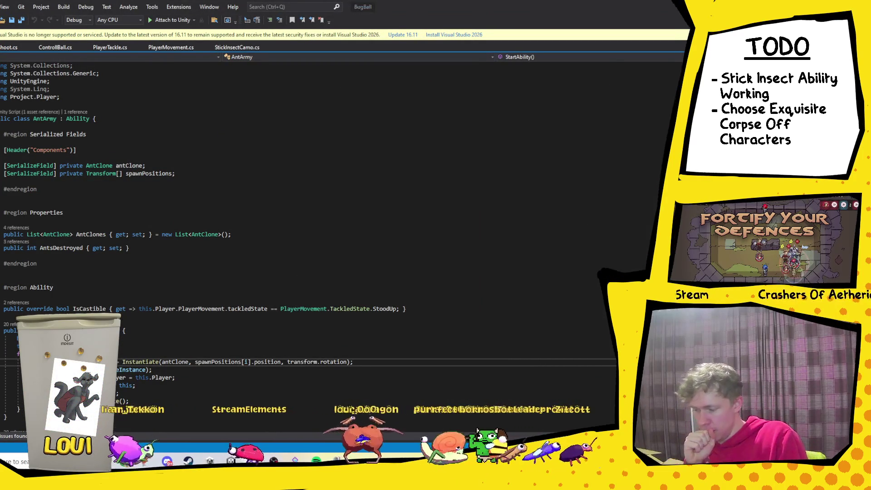
{"action": "key", "text": "alt+Tab"}
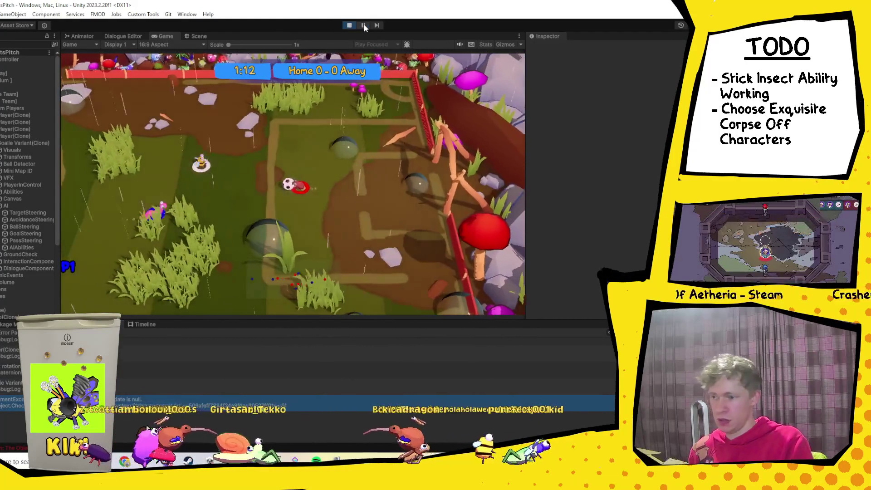
Pause the match, view it in the Scene tab, then stop play mode.
{"action": "left_click", "coordinate": [363, 25]}
{"action": "key", "text": "ctrl+1"}
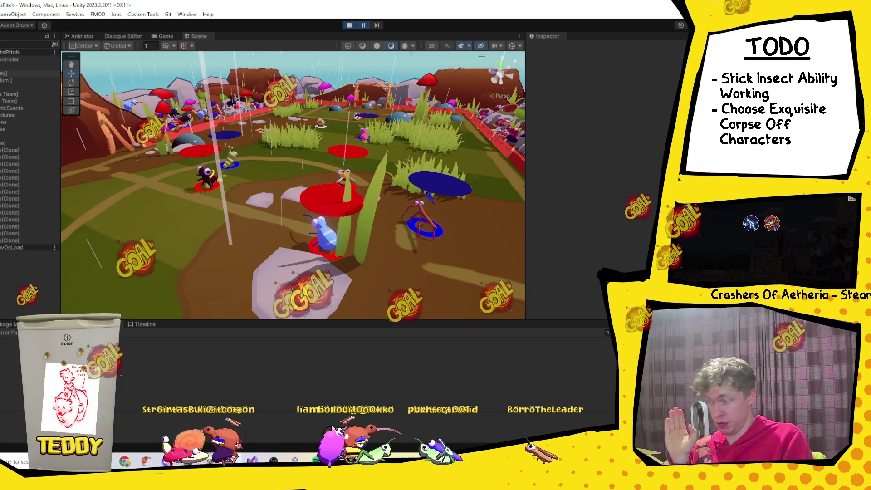
{"action": "left_click", "coordinate": [349, 25]}
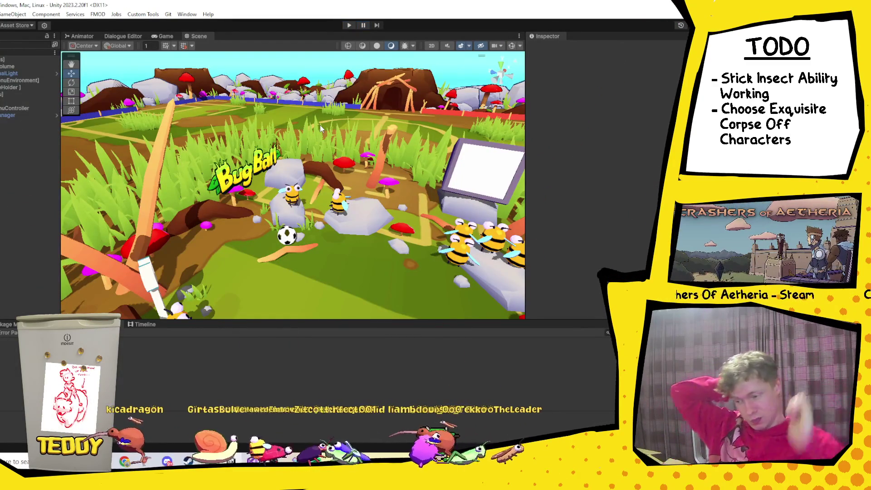
Commit the stick insect changes from the Git window with the message 'stick insec'.
{"action": "left_click", "coordinate": [167, 14]}
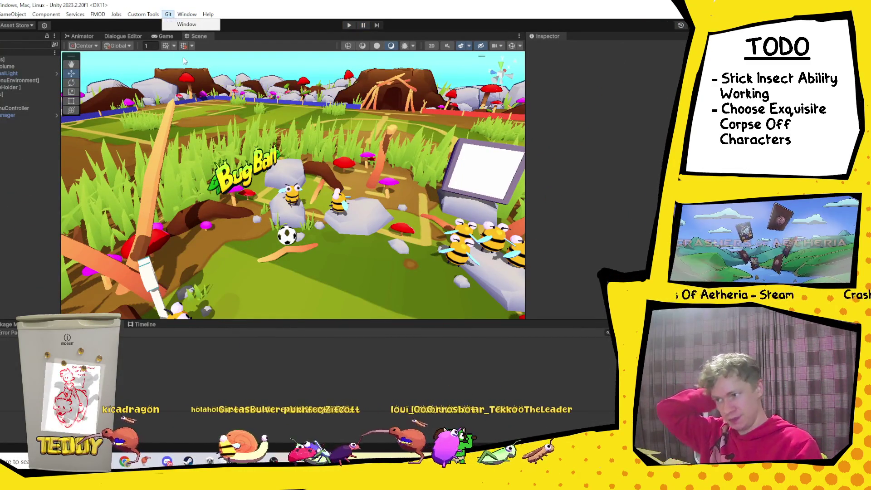
{"action": "left_click", "coordinate": [167, 27]}
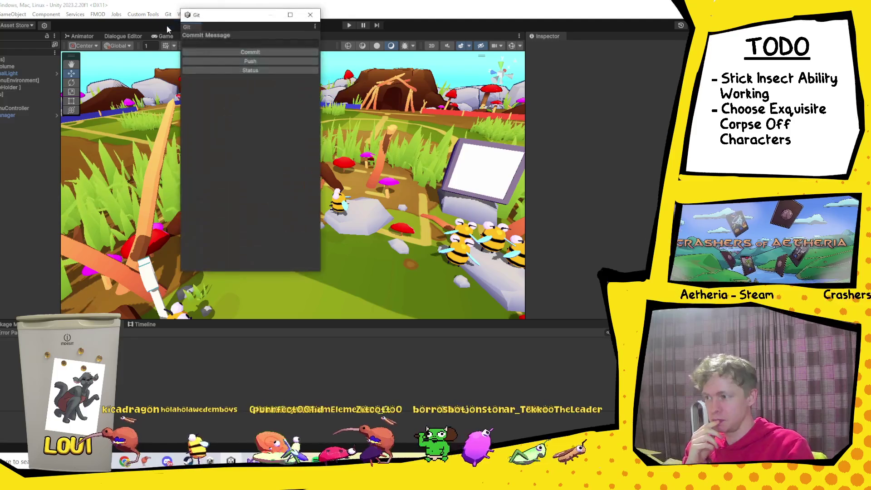
{"action": "left_click", "coordinate": [208, 44]}
{"action": "type", "text": "stick insec"}
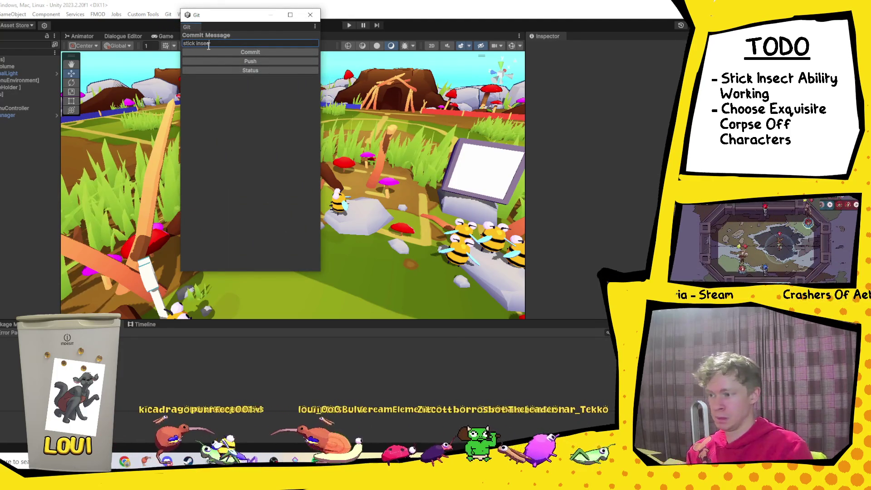
{"action": "left_click", "coordinate": [251, 53]}
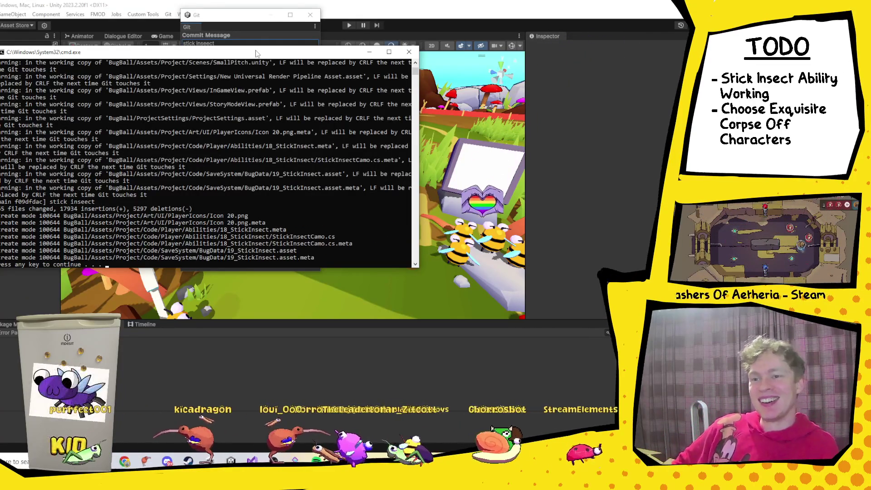
{"action": "key", "text": "Return"}
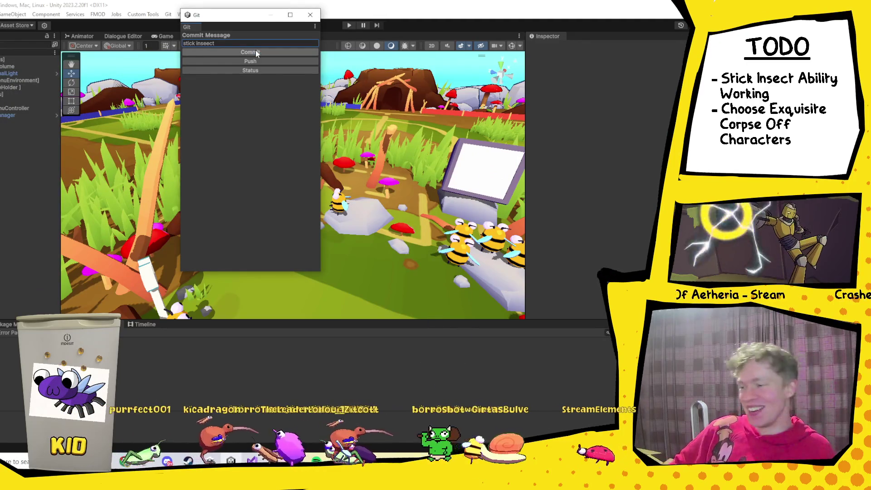
Push the commit to the BugBall GitHub repository and close the Git window.
{"action": "left_click", "coordinate": [241, 62]}
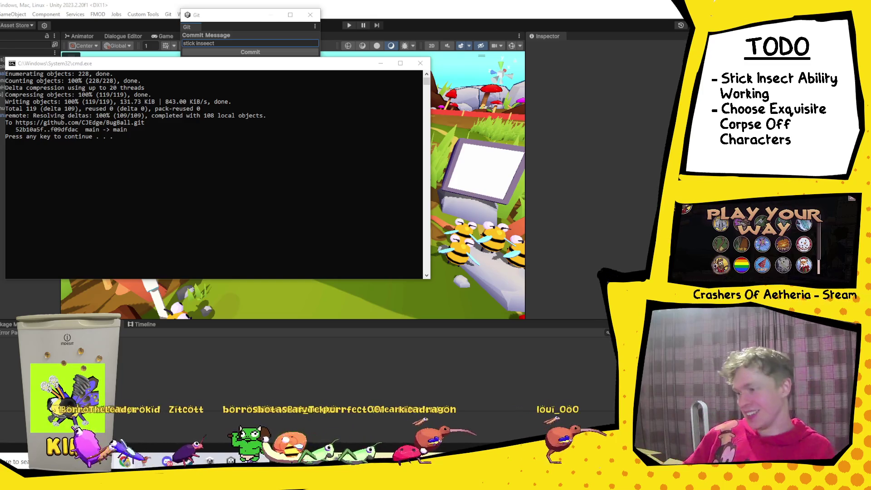
{"action": "key", "text": "Return"}
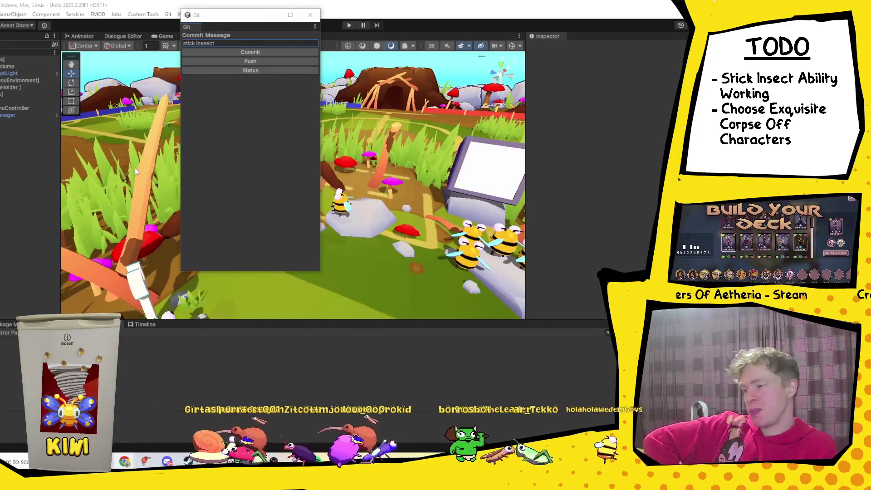
{"action": "left_click", "coordinate": [312, 17]}
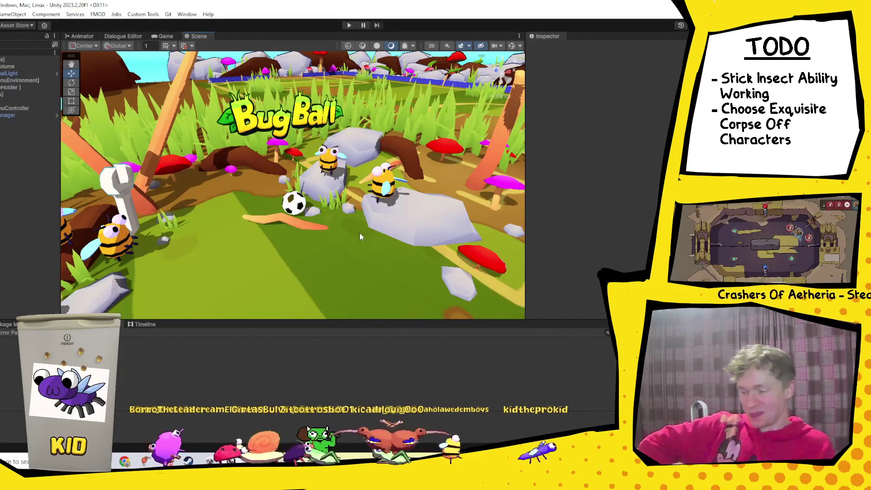
{"action": "scroll", "coordinate": [359, 233], "scroll_direction": "down", "scroll_amount": 10}
{"action": "scroll", "coordinate": [359, 233], "scroll_direction": "up", "scroll_amount": 10}
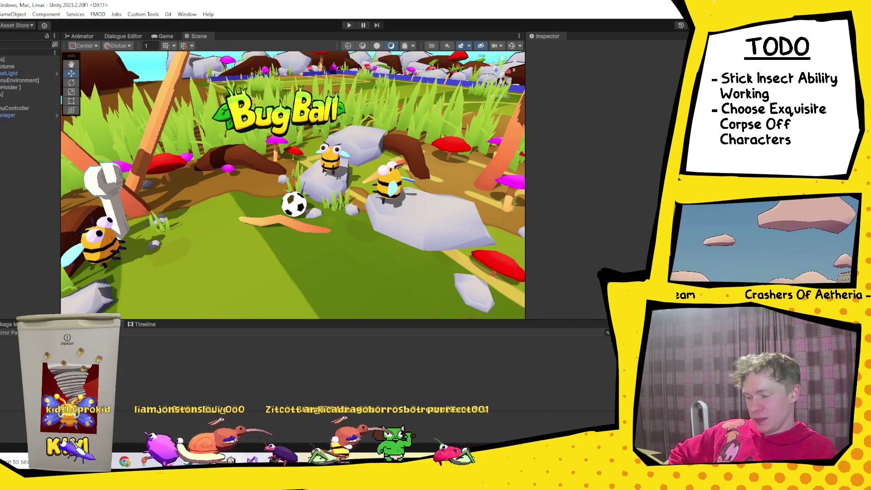
{"action": "mouse_move", "coordinate": [231, 459]}
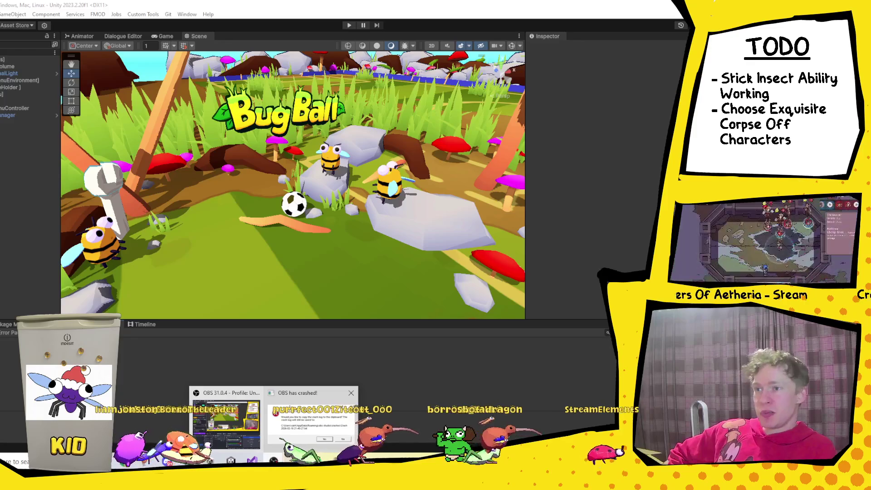
{"action": "mouse_move", "coordinate": [308, 420]}
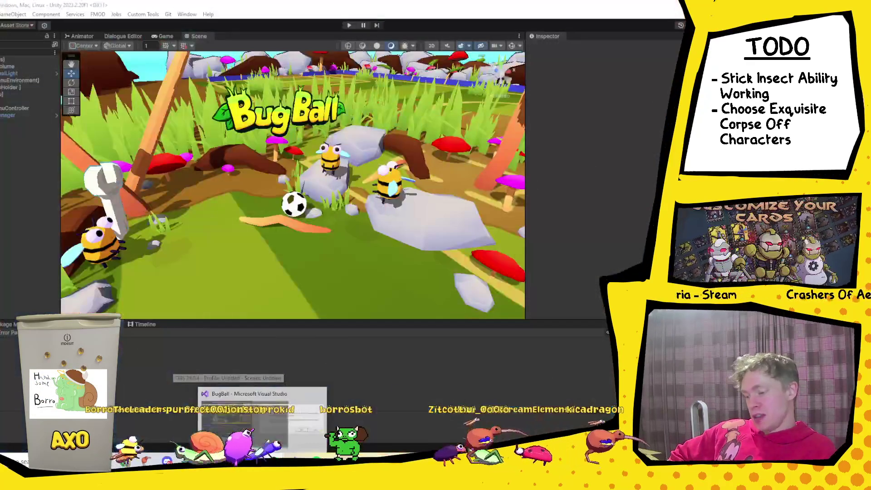
{"action": "mouse_move", "coordinate": [168, 461]}
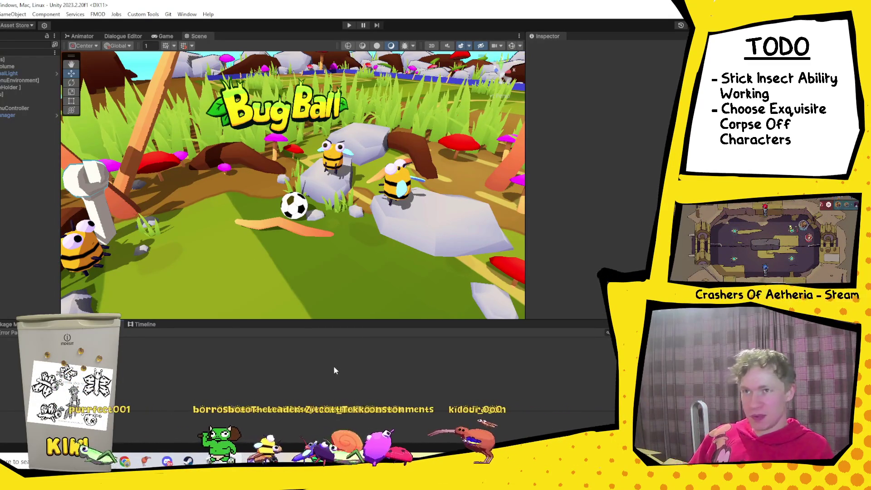
{"action": "key", "text": "super+e"}
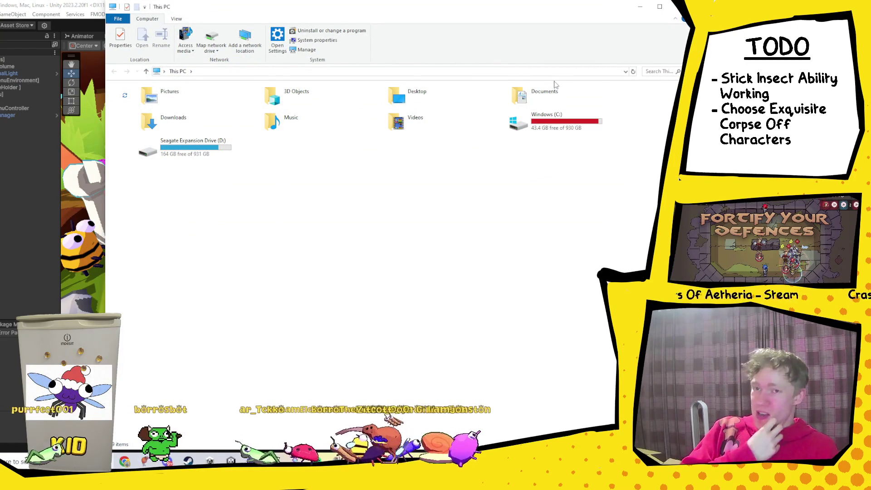
Reopen File Explorer and make the Downloads window a taller floating window.
{"action": "left_click", "coordinate": [640, 7]}
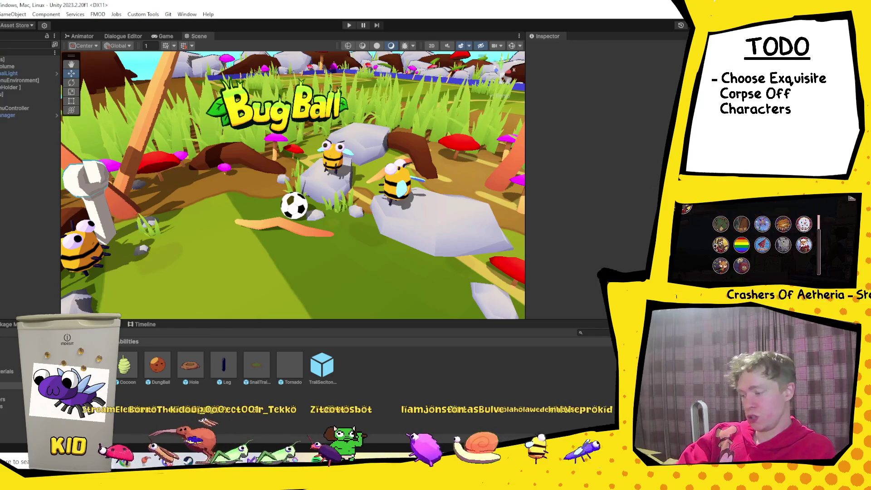
{"action": "key", "text": "super+e"}
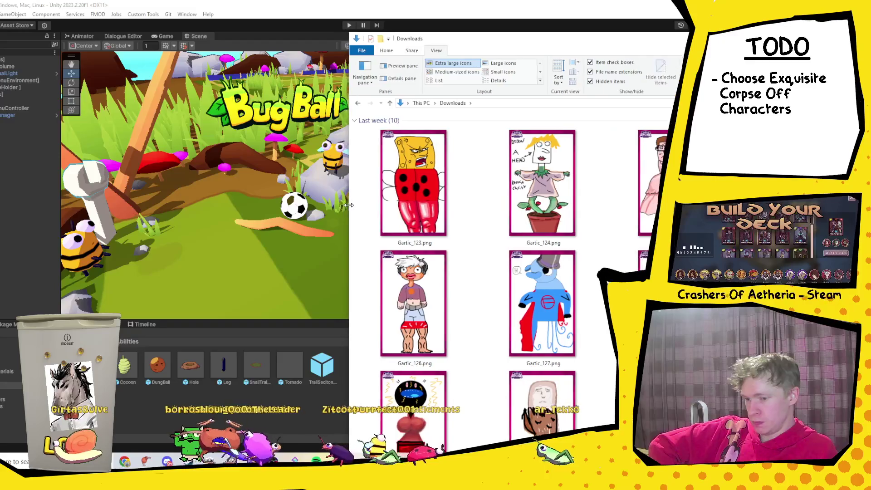
{"action": "mouse_move", "coordinate": [570, 41]}
{"action": "left_mouse_down"}
{"action": "mouse_move", "coordinate": [584, 170]}
{"action": "mouse_move", "coordinate": [599, 40]}
{"action": "left_mouse_up"}
{"action": "left_click_drag", "start_coordinate": [607, 325], "coordinate": [616, 404]}
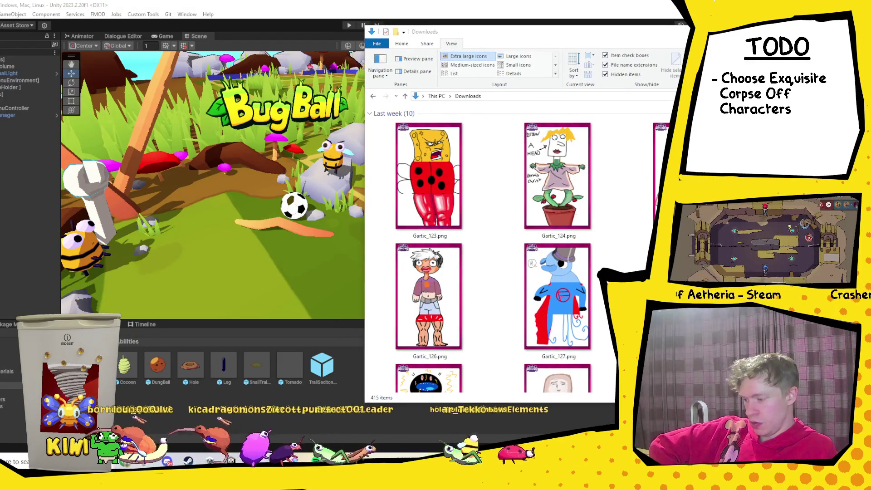
In a second Explorer window, open Seagate Expansion Drive (D:) > Twitch > Exquisite Corpse Off.
{"action": "key", "text": "super+e"}
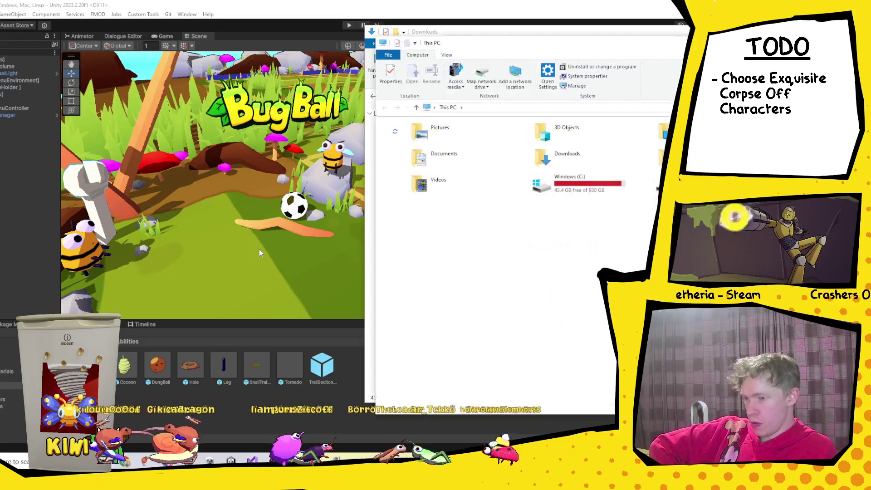
{"action": "double_click", "coordinate": [641, 183]}
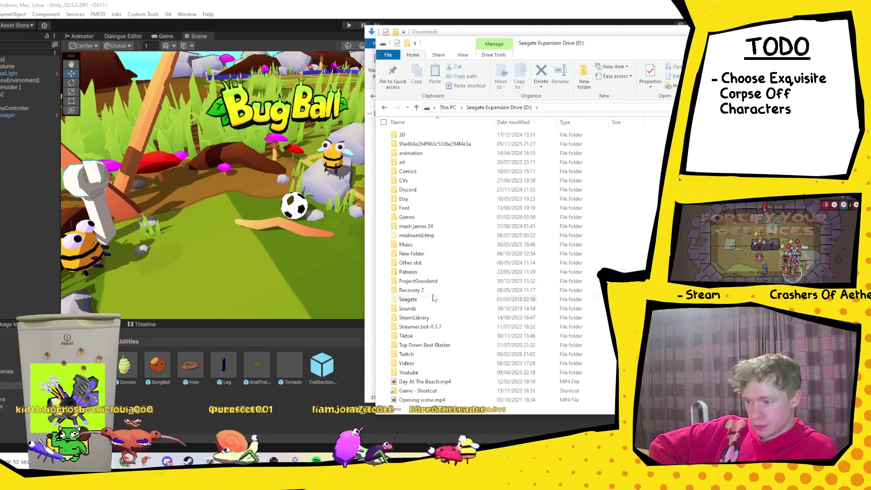
{"action": "left_click", "coordinate": [415, 354]}
{"action": "double_click", "coordinate": [414, 355]}
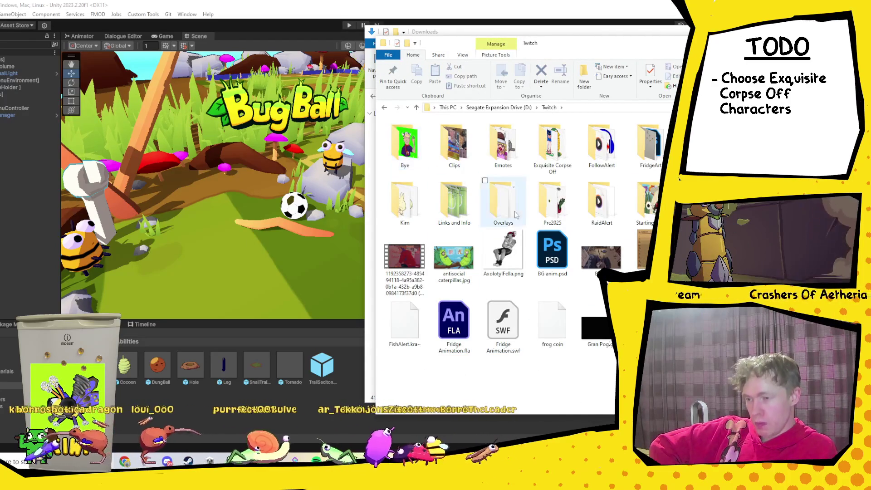
{"action": "double_click", "coordinate": [539, 169]}
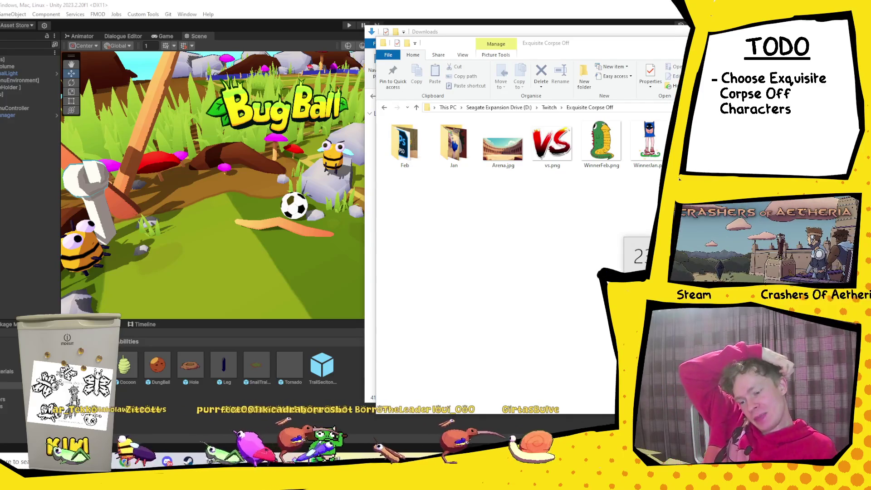
{"action": "right_click", "coordinate": [512, 207]}
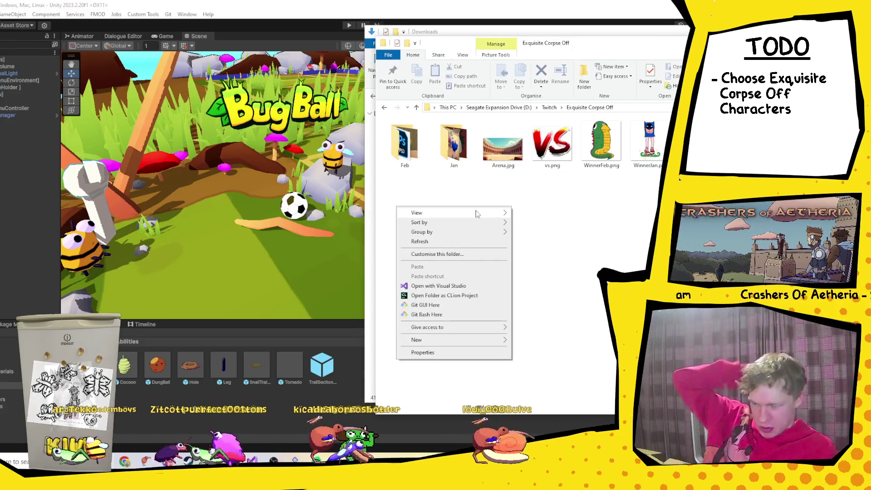
Create a new folder named March inside Exquisite Corpse Off.
{"action": "mouse_move", "coordinate": [499, 213]}
{"action": "left_click", "coordinate": [581, 76]}
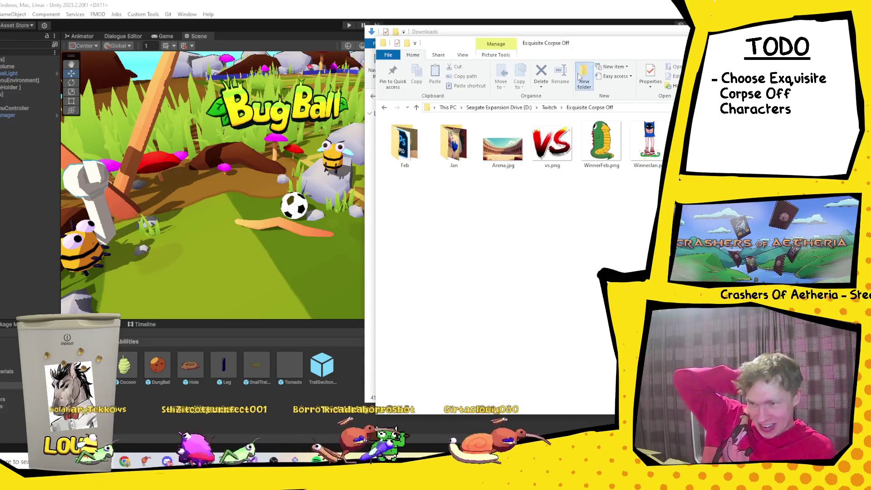
{"action": "left_click", "coordinate": [583, 77]}
{"action": "type", "text": "Ma"}
{"action": "key", "text": "Return"}
Move this window left, open March, and place the Downloads window beside it.
{"action": "left_click_drag", "start_coordinate": [588, 50], "coordinate": [174, 40]}
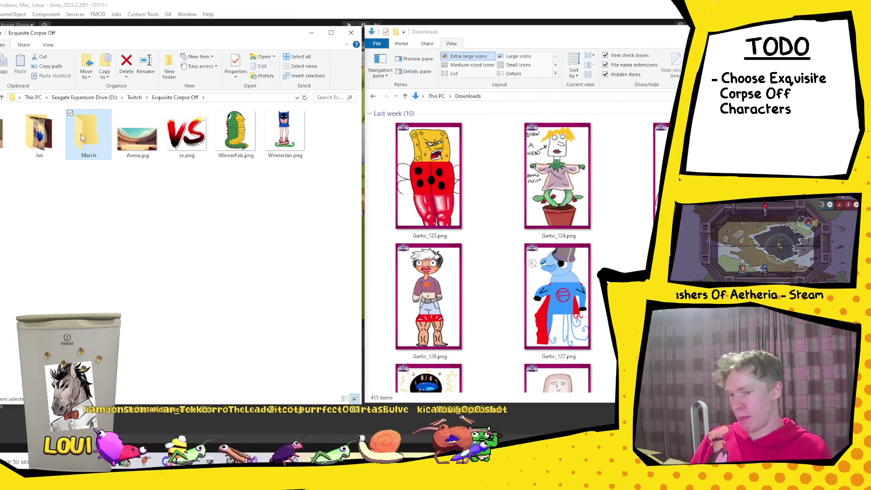
{"action": "double_click", "coordinate": [82, 138]}
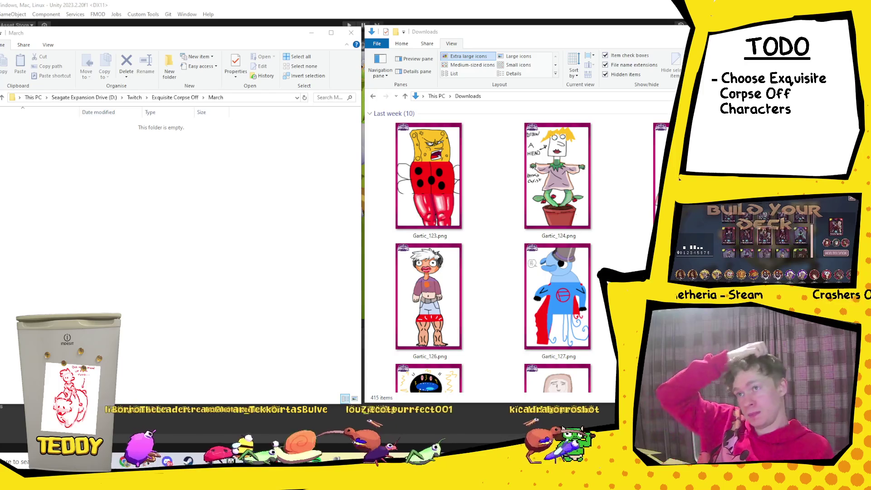
{"action": "left_click_drag", "start_coordinate": [583, 34], "coordinate": [473, 46]}
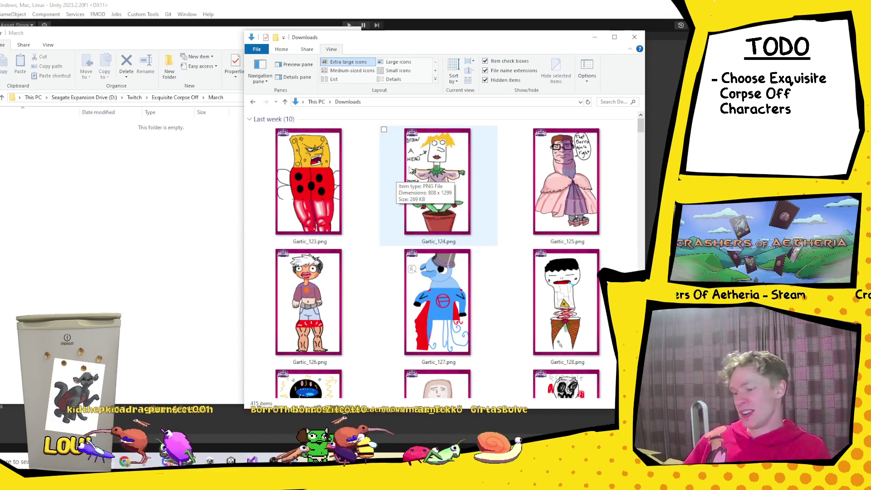
Browse the Downloads thumbnails and select Gartic_124.png.
{"action": "scroll", "coordinate": [435, 233], "scroll_direction": "down", "scroll_amount": 2}
{"action": "scroll", "coordinate": [435, 233], "scroll_direction": "down", "scroll_amount": 2}
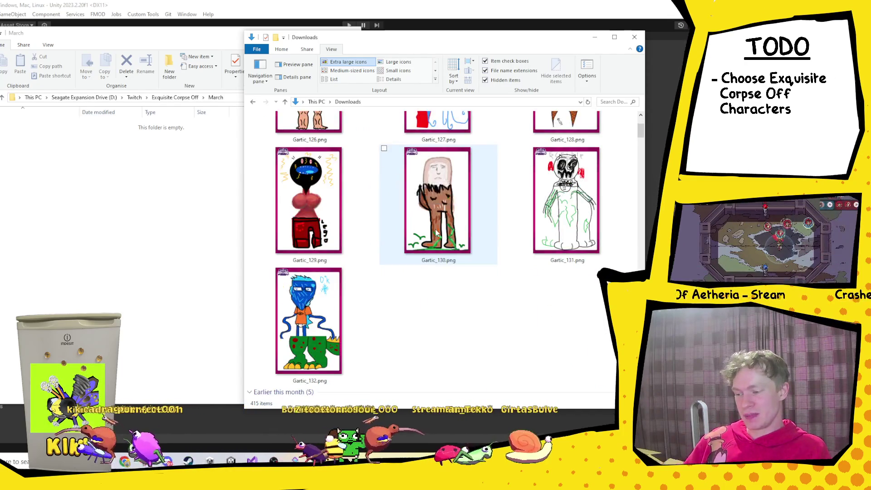
{"action": "scroll", "coordinate": [435, 232], "scroll_direction": "up", "scroll_amount": 4}
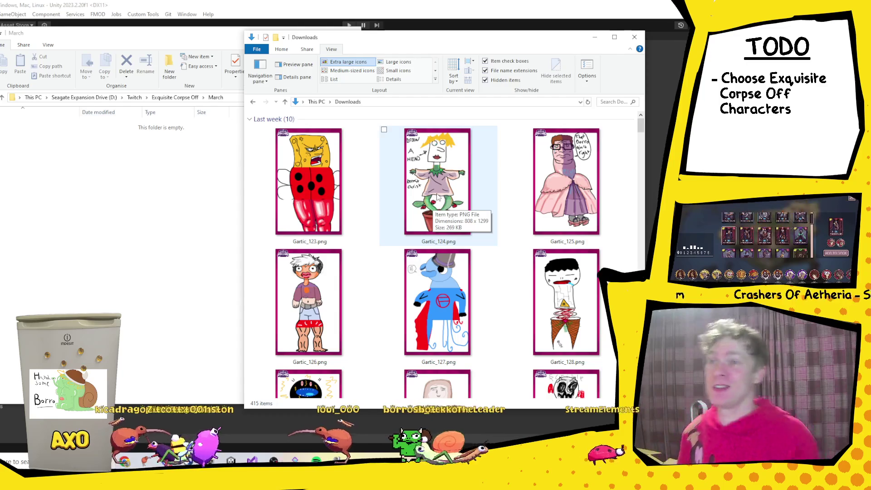
{"action": "left_click", "coordinate": [437, 196]}
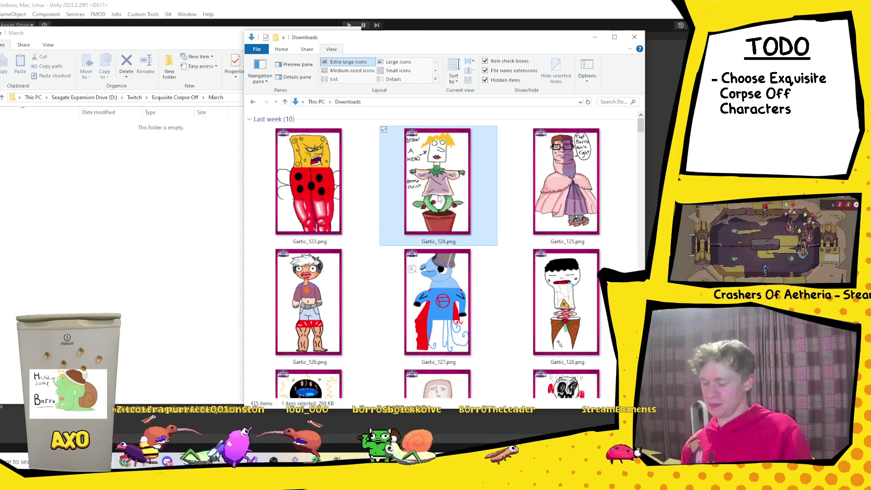
Paste Gartic_124 into March and show its contents as extra large thumbnails.
{"action": "left_click", "coordinate": [133, 217]}
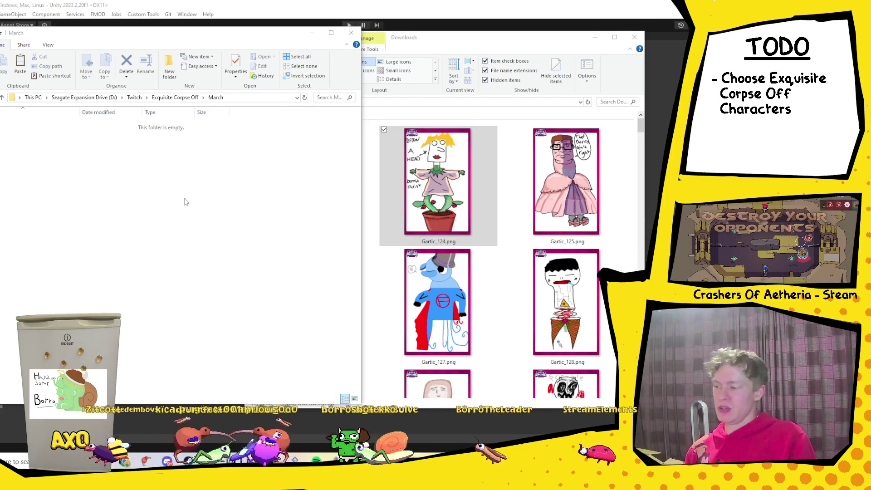
{"action": "key", "text": "ctrl+v"}
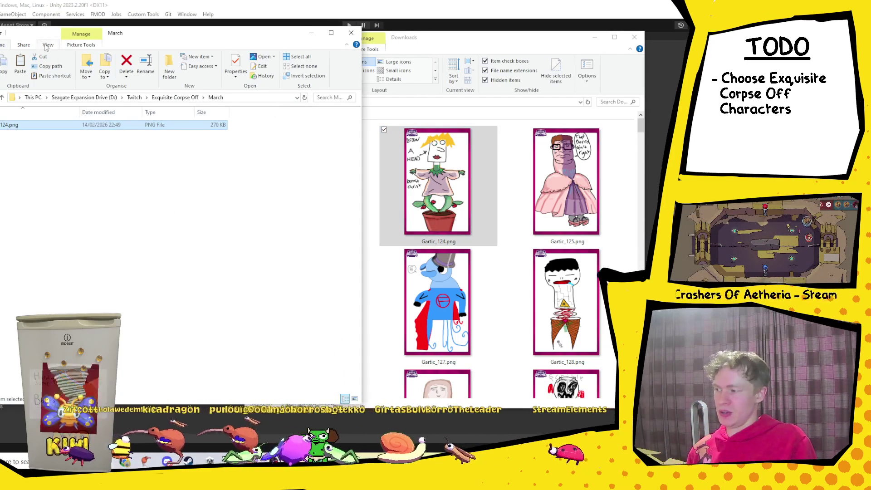
{"action": "scroll", "coordinate": [105, 68], "scroll_direction": "down", "scroll_amount": 2}
{"action": "left_click", "coordinate": [58, 61]}
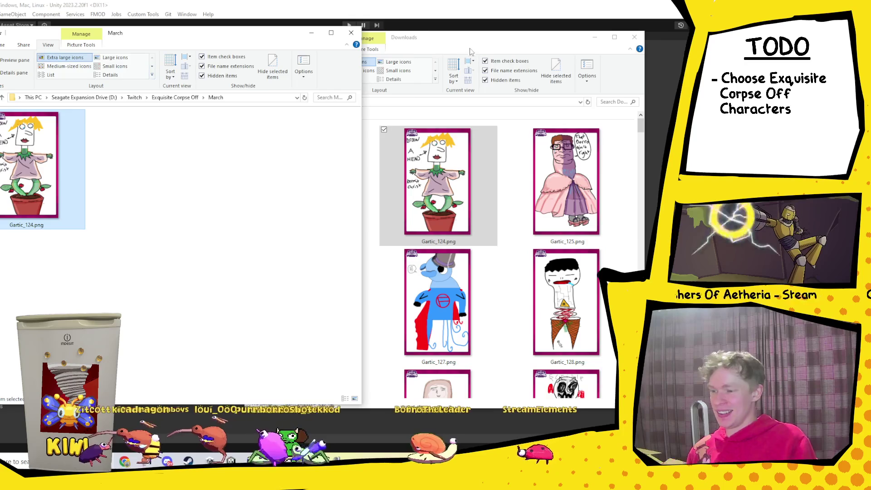
Copy the Gartic_115 and Gartic_119 cards from Downloads into March.
{"action": "left_click", "coordinate": [473, 44]}
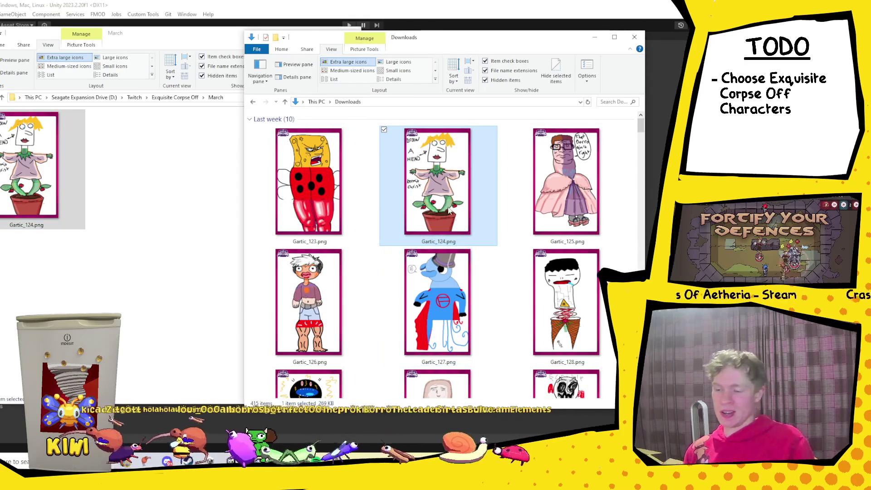
{"action": "scroll", "coordinate": [449, 210], "scroll_direction": "down", "scroll_amount": 2}
{"action": "scroll", "coordinate": [448, 210], "scroll_direction": "down", "scroll_amount": 2}
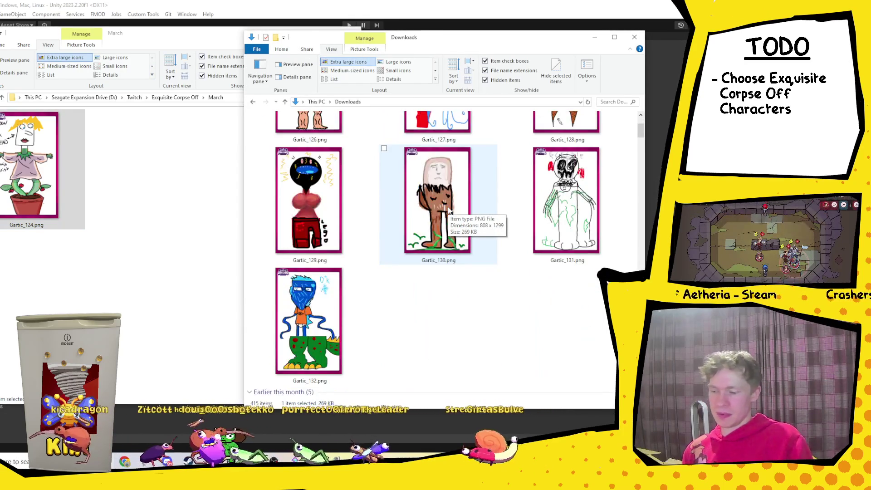
{"action": "scroll", "coordinate": [471, 221], "scroll_direction": "up", "scroll_amount": 15}
{"action": "scroll", "coordinate": [471, 222], "scroll_direction": "down", "scroll_amount": 5}
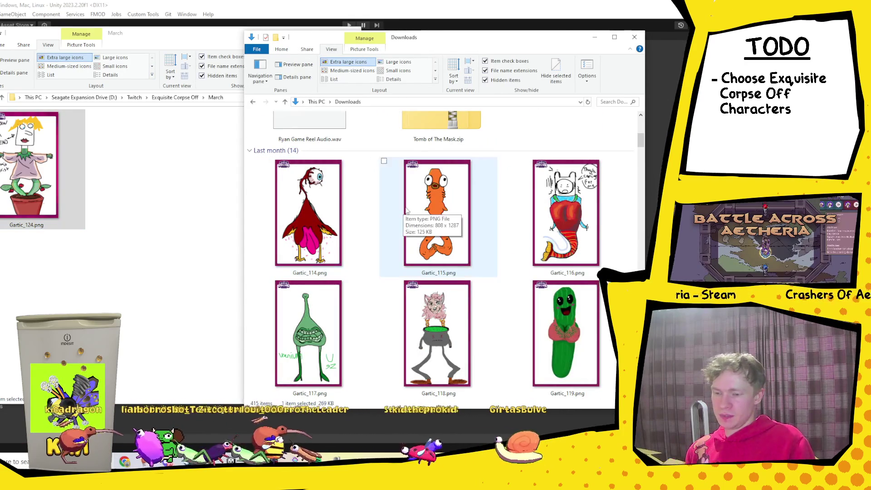
{"action": "left_click", "coordinate": [426, 208]}
{"action": "left_click", "coordinate": [106, 205]}
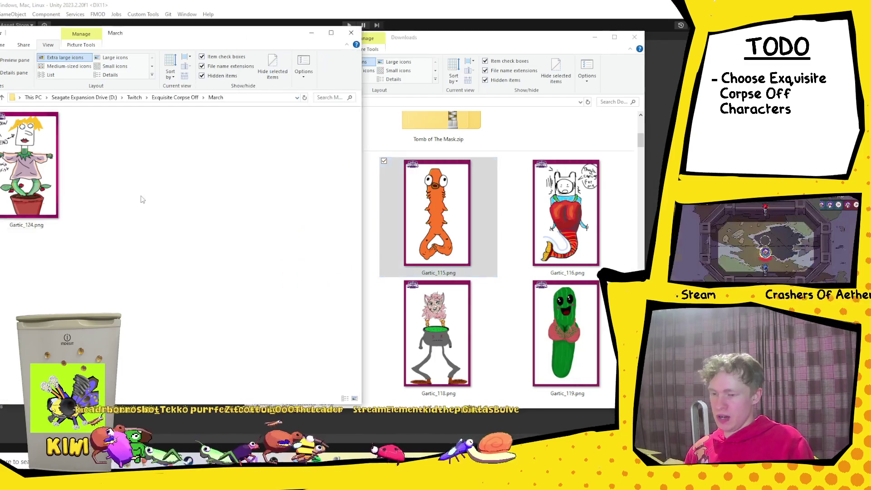
{"action": "key", "text": "ctrl+v"}
{"action": "left_click", "coordinate": [572, 336]}
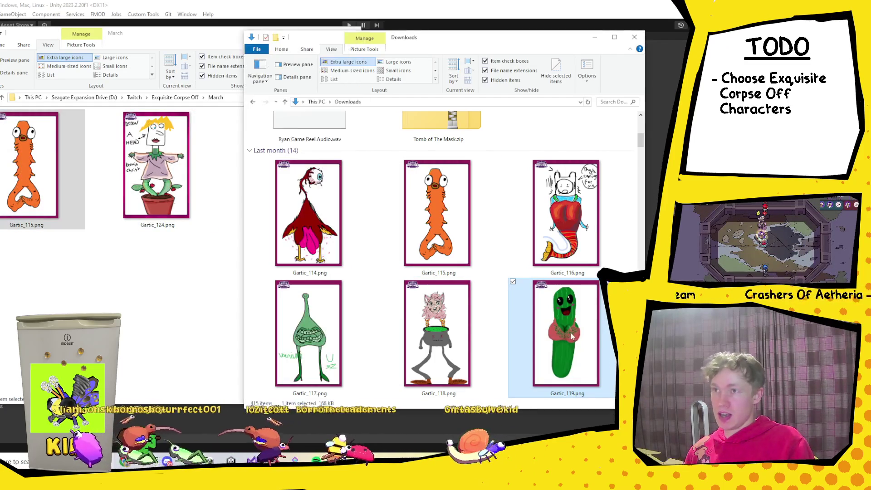
{"action": "left_click", "coordinate": [81, 256]}
{"action": "key", "text": "ctrl+v"}
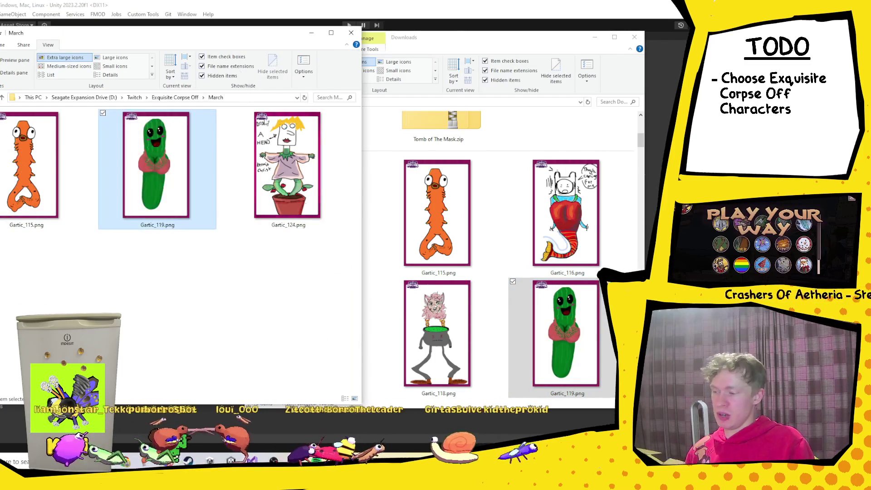
Select Gartic_114, then drag Gartic_121.png from Downloads into March.
{"action": "left_click", "coordinate": [487, 359]}
{"action": "left_click", "coordinate": [311, 232]}
{"action": "left_click", "coordinate": [311, 232]}
{"action": "left_click", "coordinate": [128, 294]}
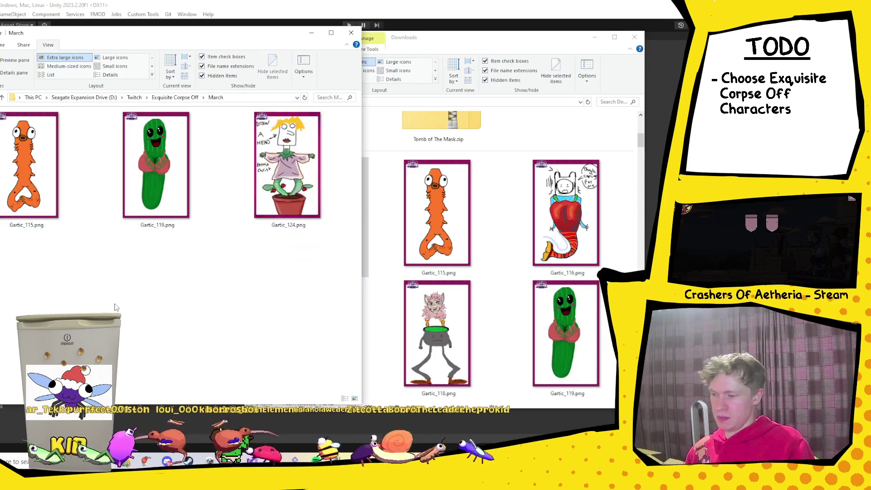
{"action": "left_click", "coordinate": [371, 299]}
{"action": "scroll", "coordinate": [498, 304], "scroll_direction": "down", "scroll_amount": 10}
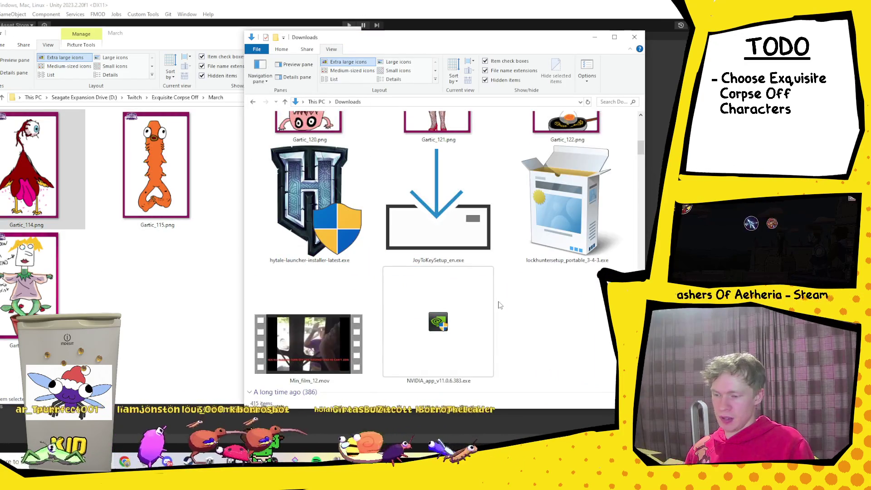
{"action": "scroll", "coordinate": [499, 304], "scroll_direction": "up", "scroll_amount": 2}
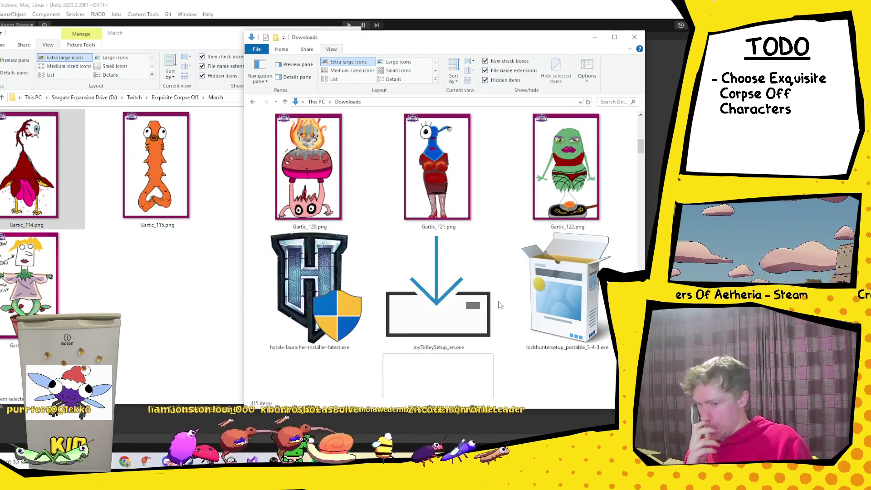
{"action": "scroll", "coordinate": [498, 304], "scroll_direction": "up", "scroll_amount": 2}
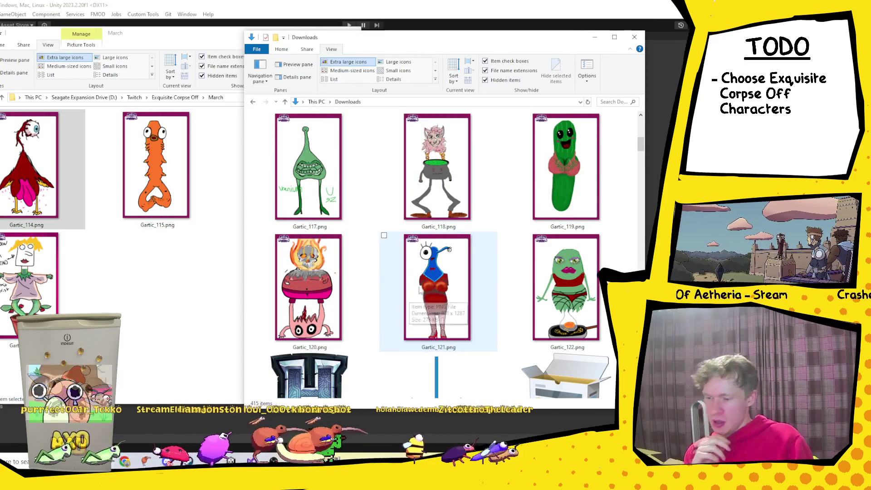
{"action": "left_click", "coordinate": [434, 277]}
{"action": "left_click_drag", "start_coordinate": [434, 268], "coordinate": [107, 272]}
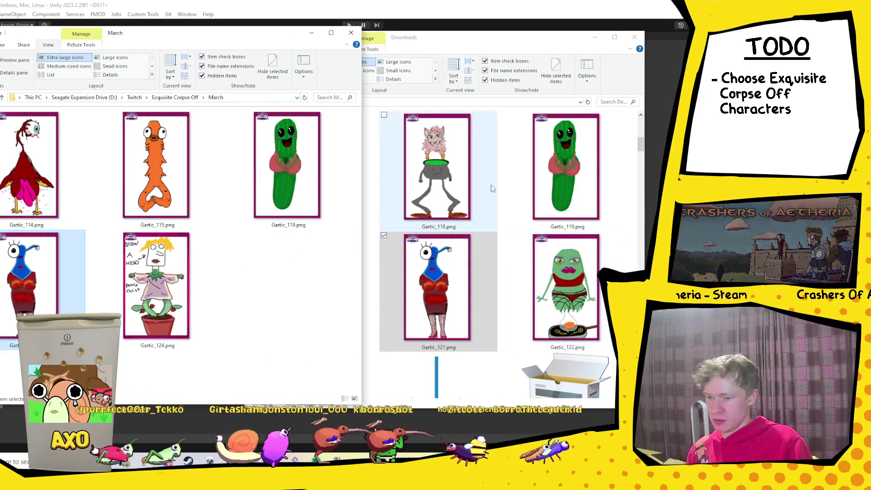
Scroll down Downloads and copy Gartic_054.png and Gartic_055.png into March.
{"action": "left_click", "coordinate": [504, 192]}
{"action": "scroll", "coordinate": [504, 191], "scroll_direction": "up", "scroll_amount": 10}
{"action": "scroll", "coordinate": [504, 192], "scroll_direction": "down", "scroll_amount": 10}
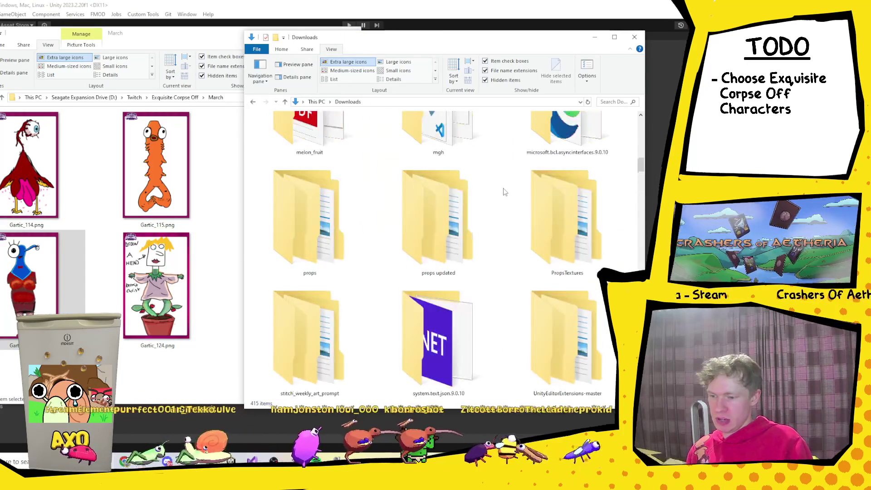
{"action": "scroll", "coordinate": [503, 192], "scroll_direction": "down", "scroll_amount": 10}
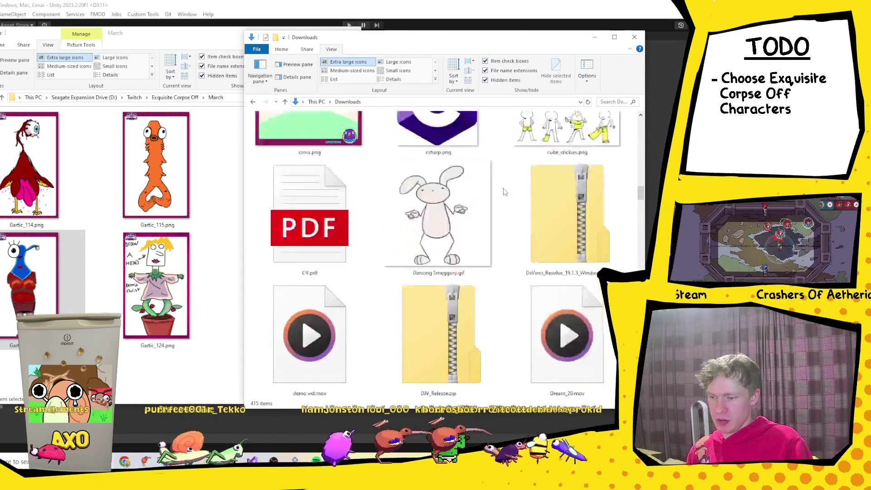
{"action": "scroll", "coordinate": [504, 192], "scroll_direction": "down", "scroll_amount": 5}
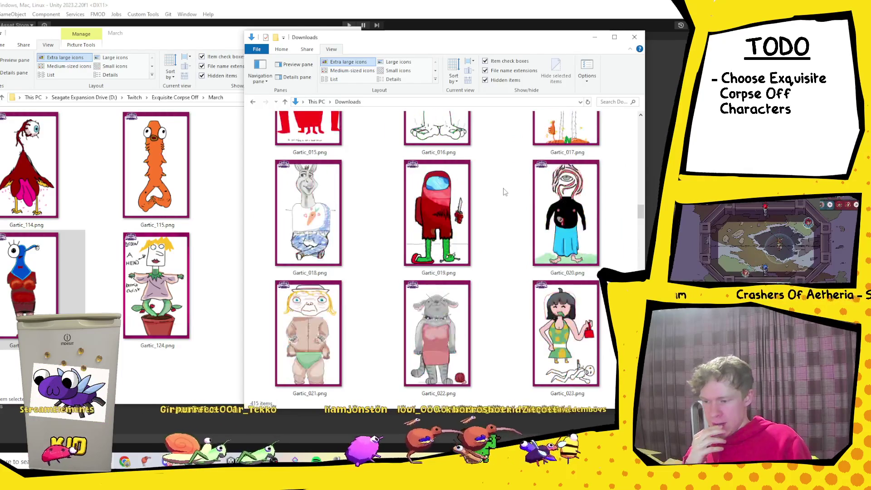
{"action": "scroll", "coordinate": [517, 243], "scroll_direction": "down", "scroll_amount": 4}
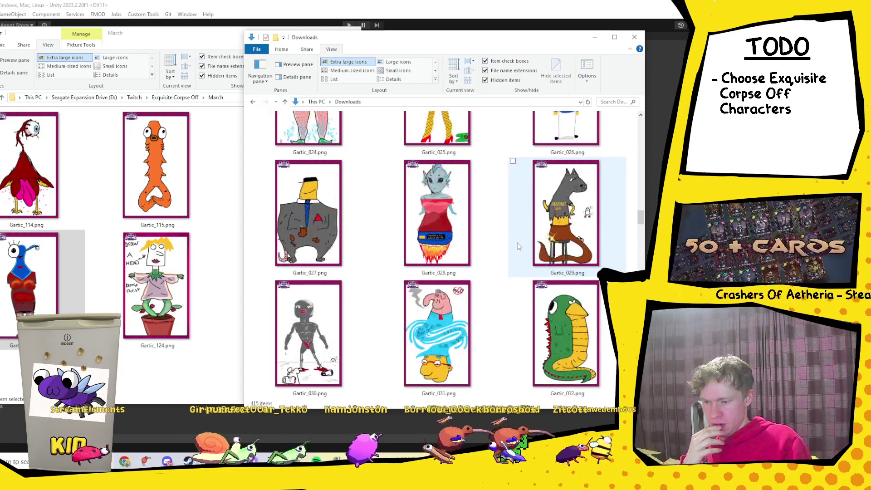
{"action": "scroll", "coordinate": [482, 241], "scroll_direction": "down", "scroll_amount": 7}
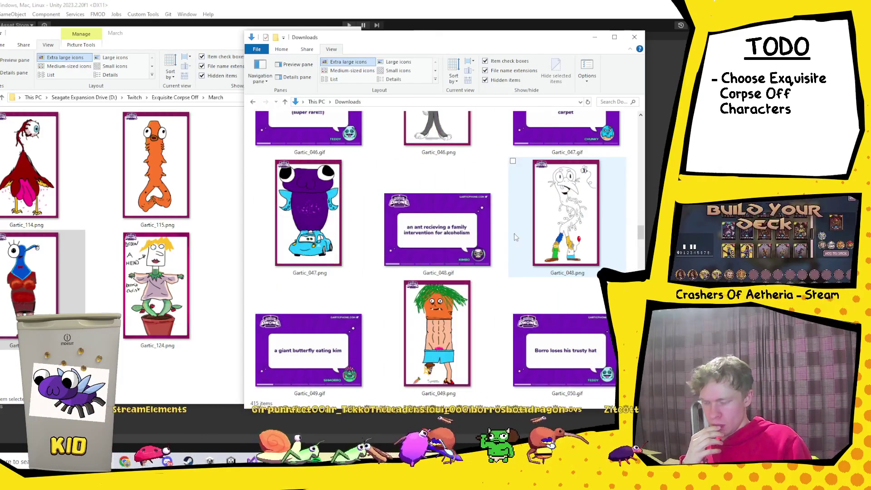
{"action": "scroll", "coordinate": [515, 237], "scroll_direction": "down", "scroll_amount": 3}
{"action": "scroll", "coordinate": [515, 237], "scroll_direction": "down", "scroll_amount": 2}
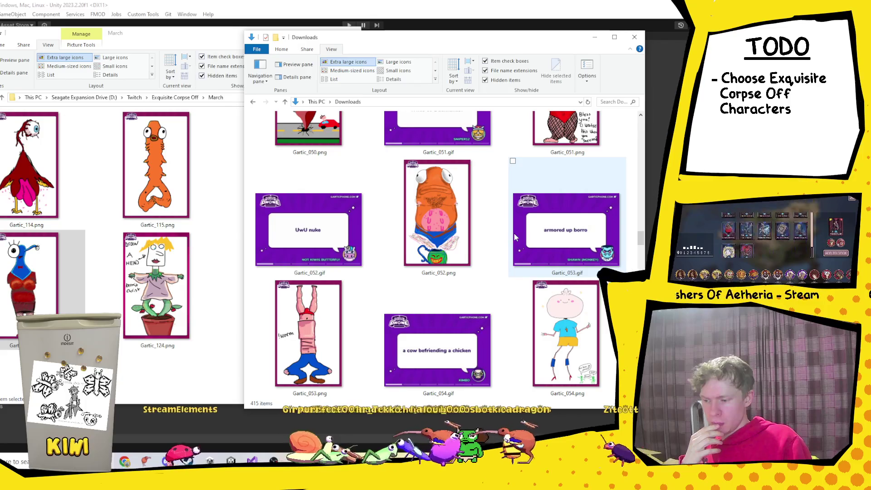
{"action": "scroll", "coordinate": [516, 236], "scroll_direction": "down", "scroll_amount": 1}
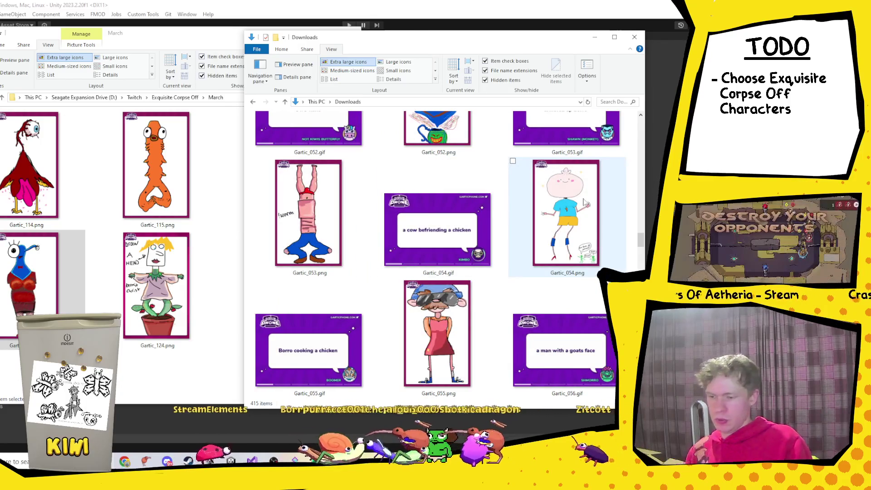
{"action": "left_click", "coordinate": [557, 217]}
{"action": "left_click", "coordinate": [136, 361]}
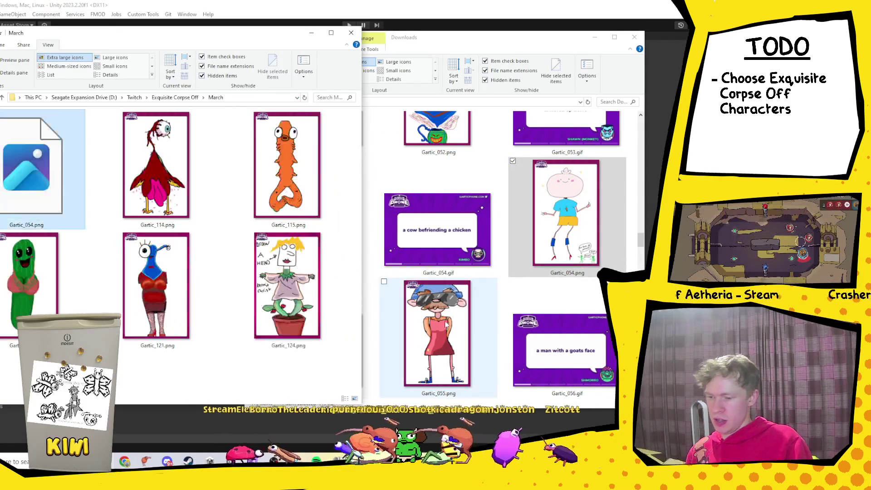
{"action": "left_click", "coordinate": [432, 321]}
{"action": "left_click", "coordinate": [178, 374]}
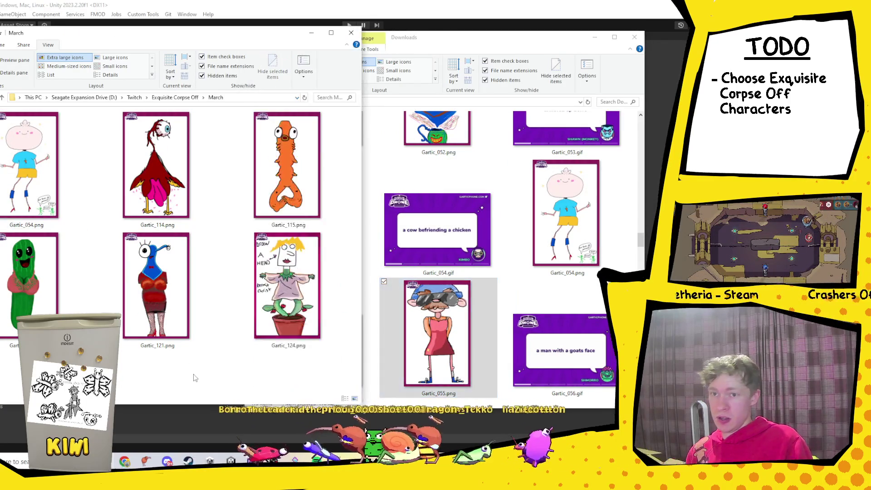
{"action": "key", "text": "ctrl+v"}
Select Gartic_057, then drag Gartic_063.png from Downloads into March.
{"action": "scroll", "coordinate": [521, 275], "scroll_direction": "down", "scroll_amount": 1}
{"action": "left_click", "coordinate": [558, 326]}
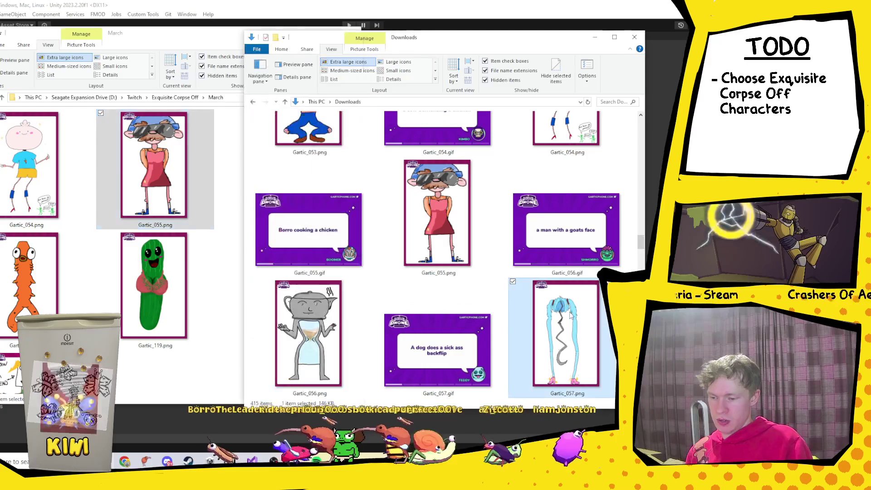
{"action": "scroll", "coordinate": [318, 313], "scroll_direction": "down", "scroll_amount": 1}
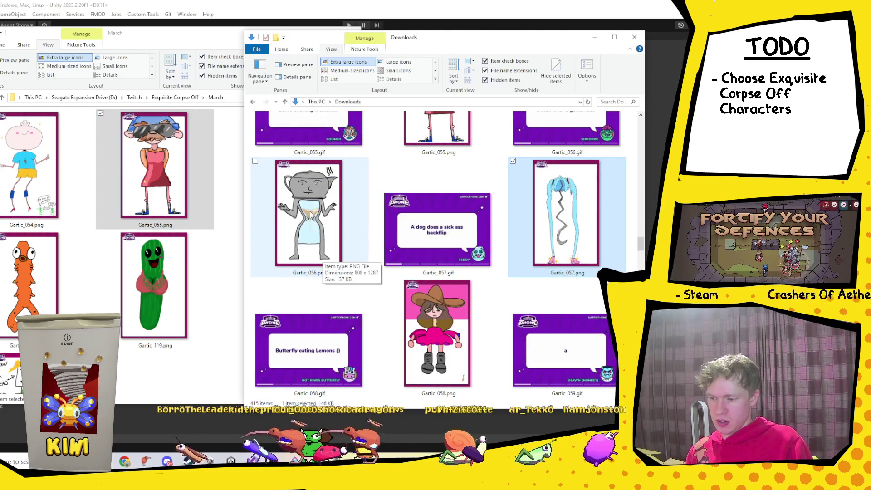
{"action": "scroll", "coordinate": [362, 236], "scroll_direction": "down", "scroll_amount": 1}
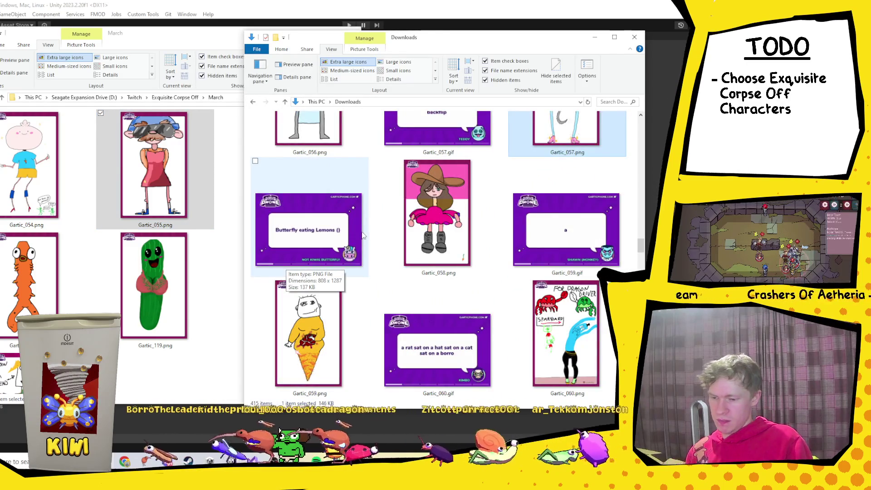
{"action": "scroll", "coordinate": [363, 235], "scroll_direction": "down", "scroll_amount": 2}
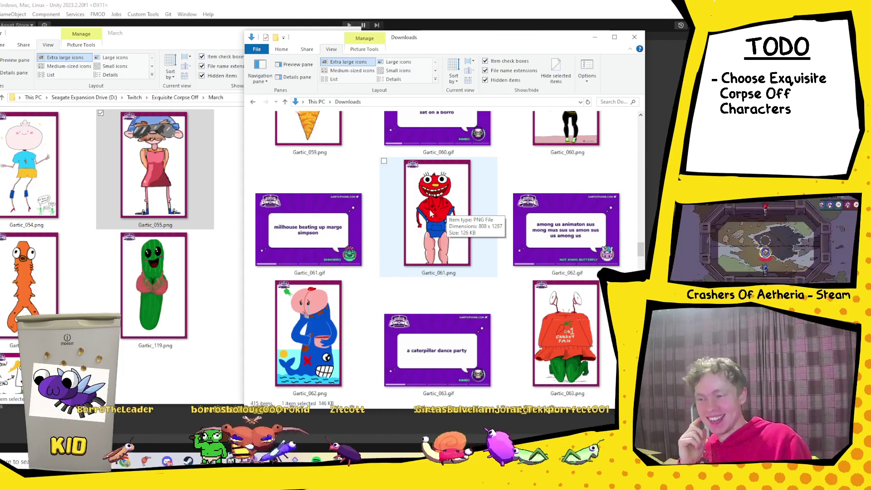
{"action": "left_click", "coordinate": [583, 338]}
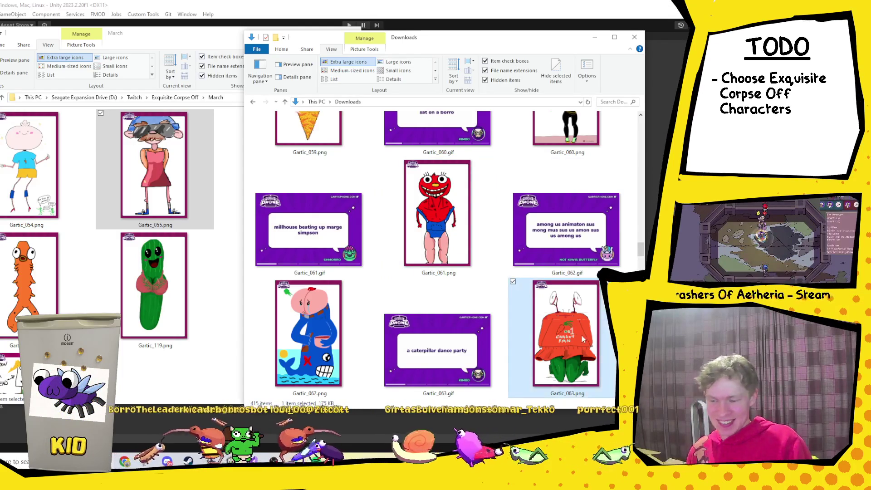
{"action": "left_click_drag", "start_coordinate": [537, 290], "coordinate": [127, 353]}
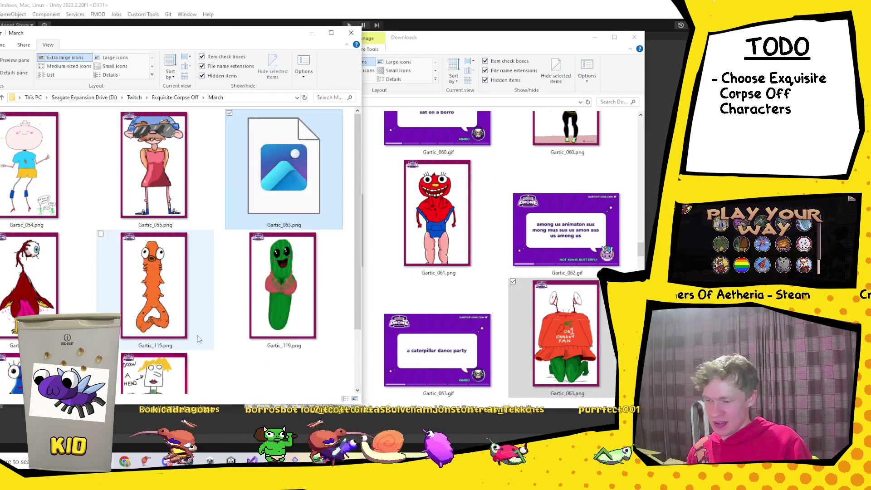
Scroll further through Downloads and select the Gartic_076 card.
{"action": "scroll", "coordinate": [515, 292], "scroll_direction": "down", "scroll_amount": 2}
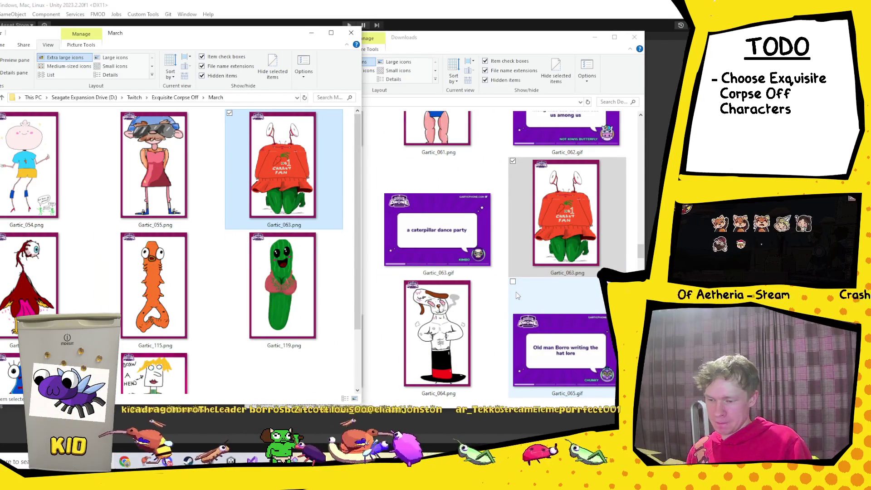
{"action": "scroll", "coordinate": [516, 292], "scroll_direction": "down", "scroll_amount": 2}
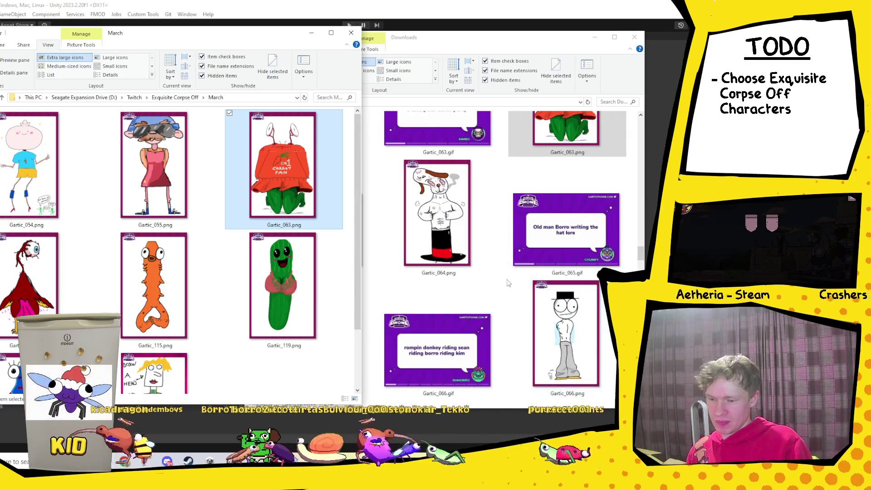
{"action": "scroll", "coordinate": [509, 283], "scroll_direction": "down", "scroll_amount": 4}
{"action": "scroll", "coordinate": [508, 283], "scroll_direction": "down", "scroll_amount": 5}
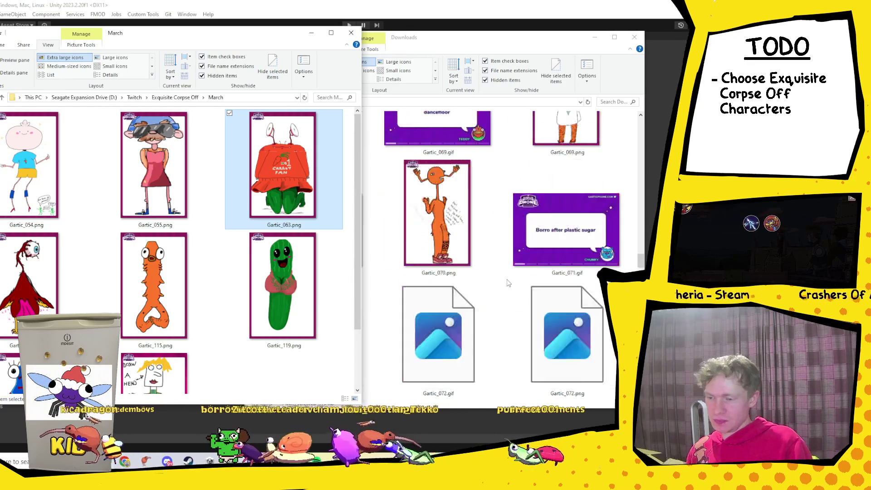
{"action": "scroll", "coordinate": [509, 283], "scroll_direction": "down", "scroll_amount": 4}
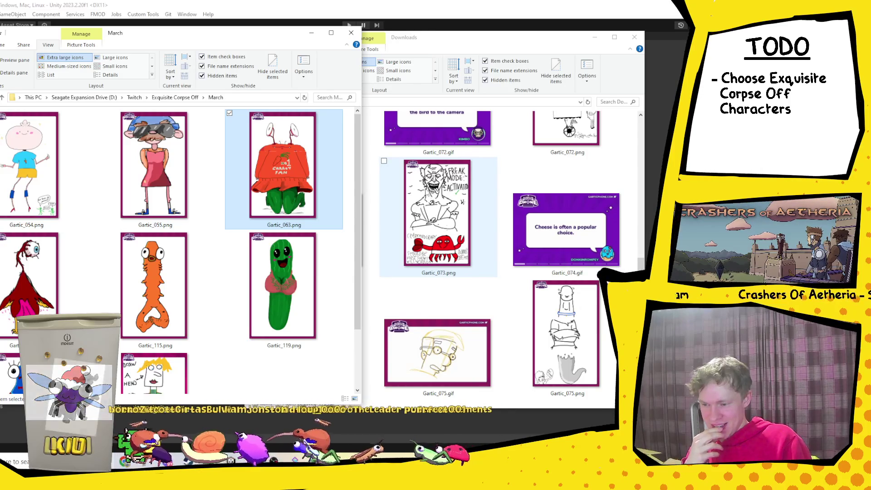
{"action": "scroll", "coordinate": [559, 314], "scroll_direction": "down", "scroll_amount": 2}
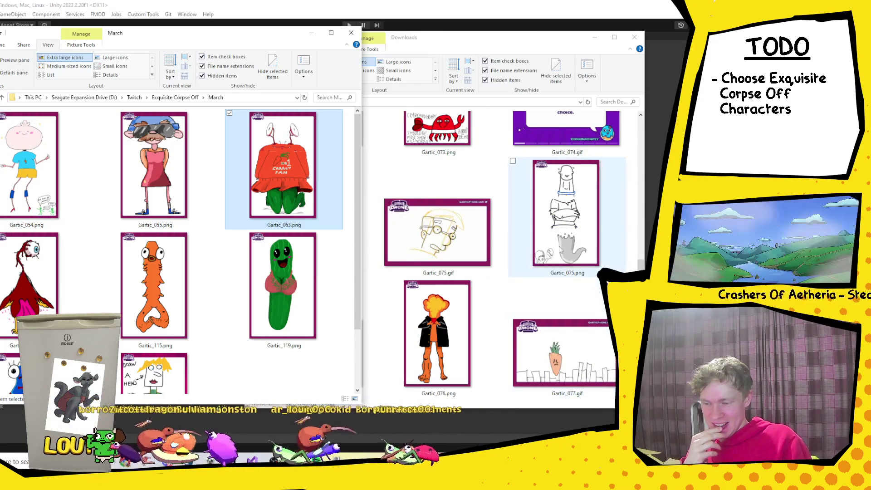
{"action": "scroll", "coordinate": [559, 315], "scroll_direction": "down", "scroll_amount": 2}
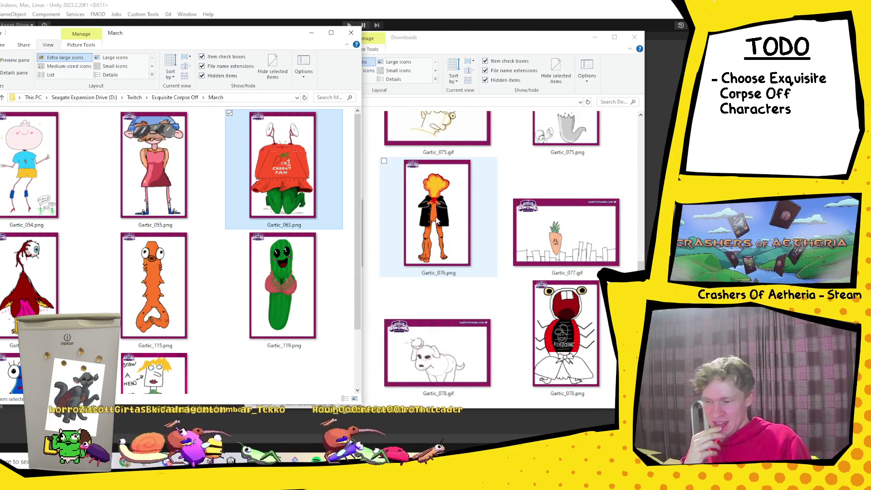
{"action": "left_click", "coordinate": [475, 248]}
Cancel the duplicate Gartic_063 copy and paste Gartic_076.png into the March folder.
{"action": "left_click_drag", "start_coordinate": [349, 295], "coordinate": [330, 311]}
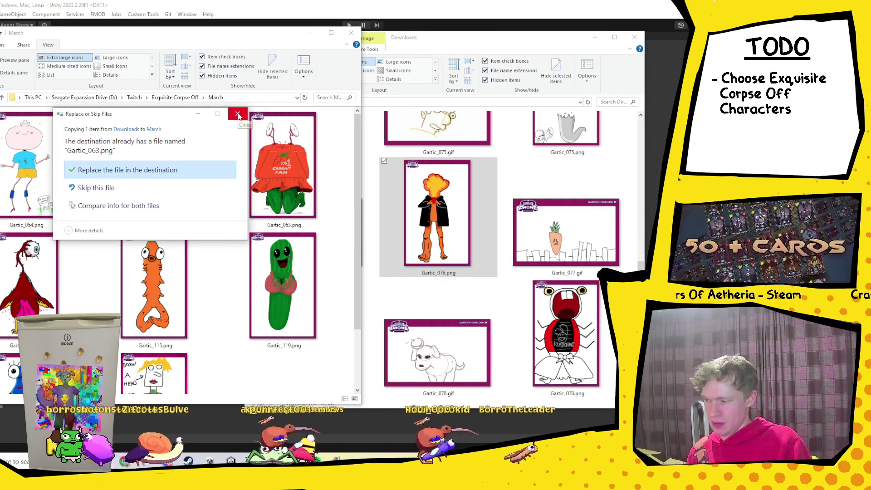
{"action": "left_click", "coordinate": [207, 168]}
{"action": "left_click", "coordinate": [453, 234]}
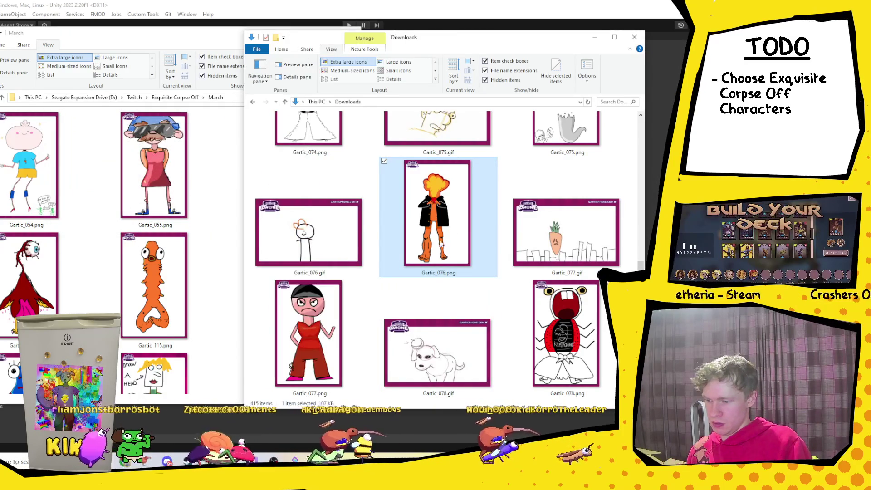
{"action": "left_click", "coordinate": [213, 351]}
{"action": "key", "text": "ctrl+v"}
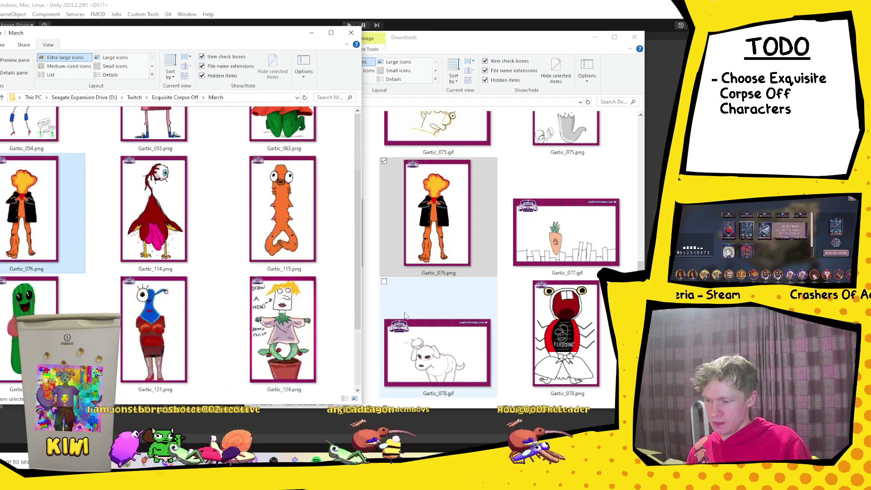
Copy the Gartic_077.png card from Downloads into the March folder.
{"action": "left_click", "coordinate": [402, 302]}
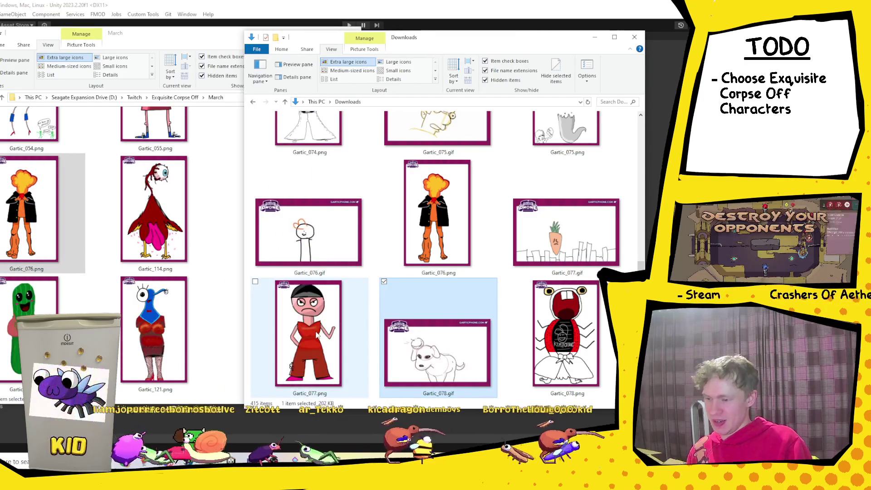
{"action": "scroll", "coordinate": [297, 331], "scroll_direction": "down", "scroll_amount": 2}
{"action": "left_click", "coordinate": [308, 213]}
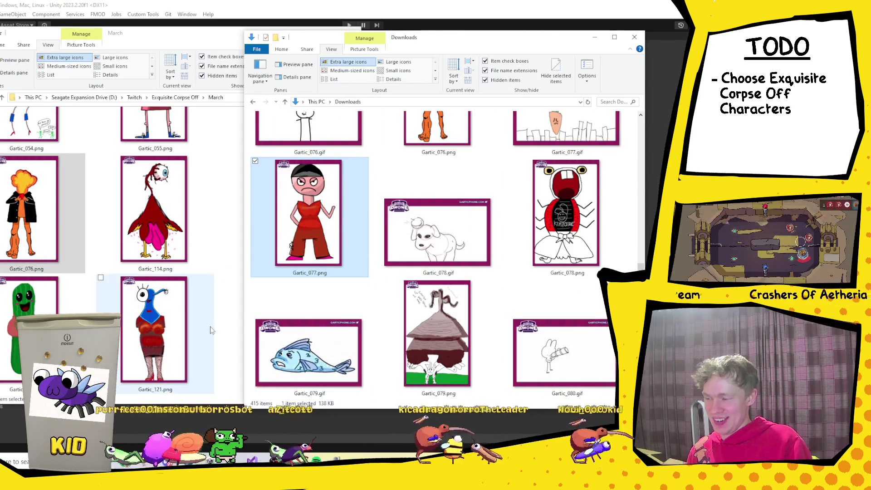
{"action": "left_click", "coordinate": [218, 247]}
{"action": "key", "text": "ctrl+v"}
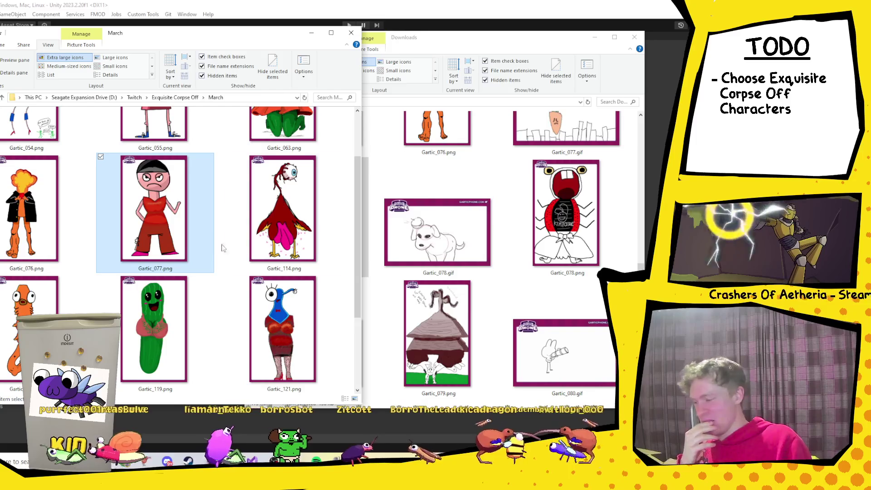
Paste the shark card Gartic_086.png into the March folder.
{"action": "scroll", "coordinate": [520, 263], "scroll_direction": "down", "scroll_amount": 2}
{"action": "left_click", "coordinate": [520, 263]}
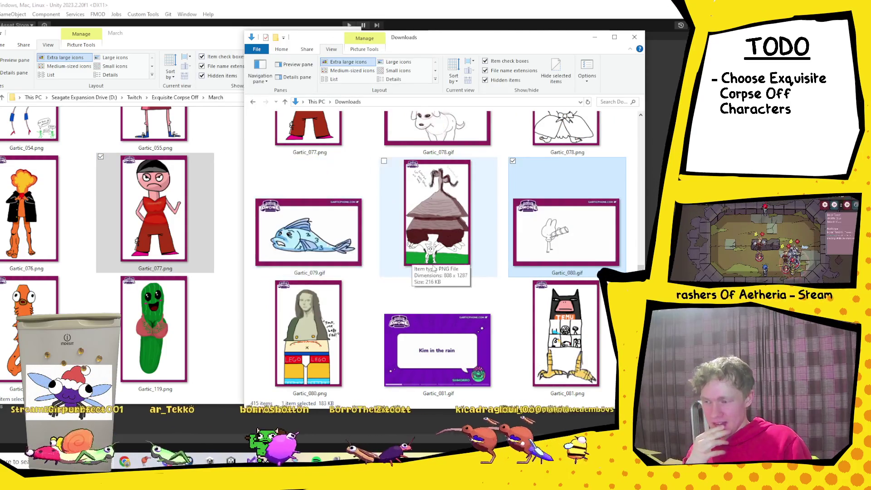
{"action": "scroll", "coordinate": [433, 268], "scroll_direction": "down", "scroll_amount": 4}
{"action": "scroll", "coordinate": [433, 267], "scroll_direction": "down", "scroll_amount": 4}
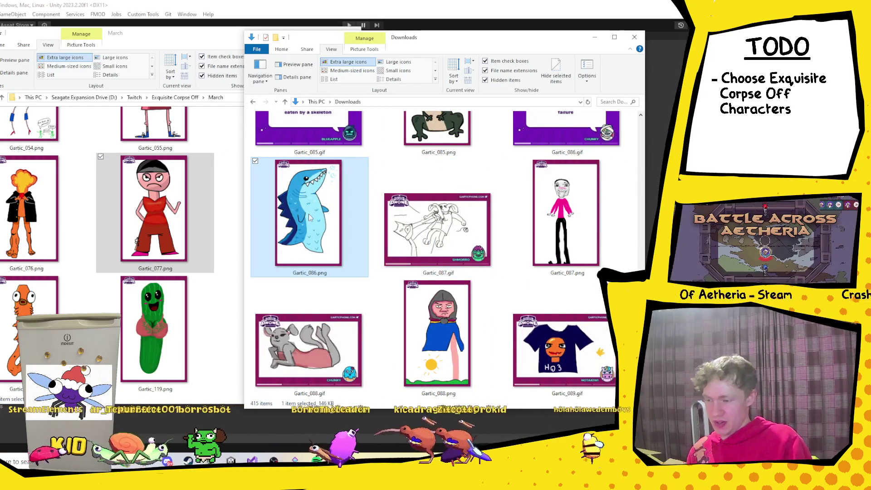
{"action": "left_click", "coordinate": [199, 334]}
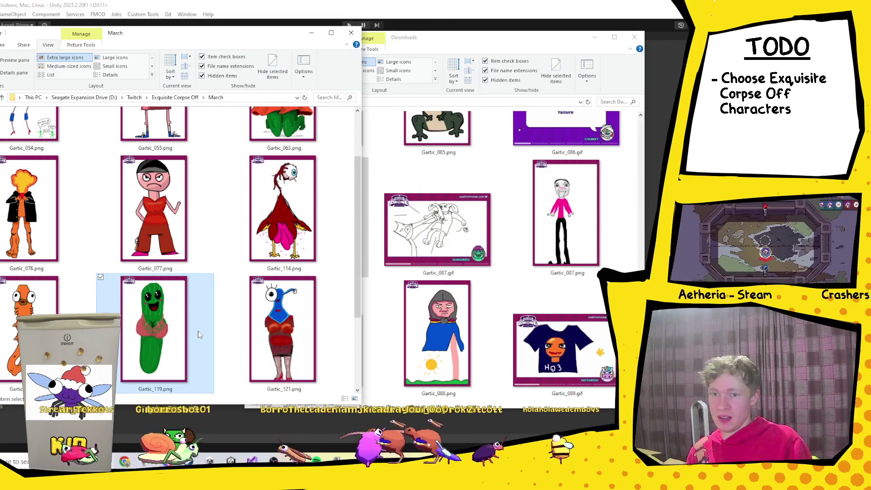
{"action": "key", "text": "ctrl+v"}
Select the orange figure card Gartic_070.png in Downloads.
{"action": "scroll", "coordinate": [204, 308], "scroll_direction": "down", "scroll_amount": 2}
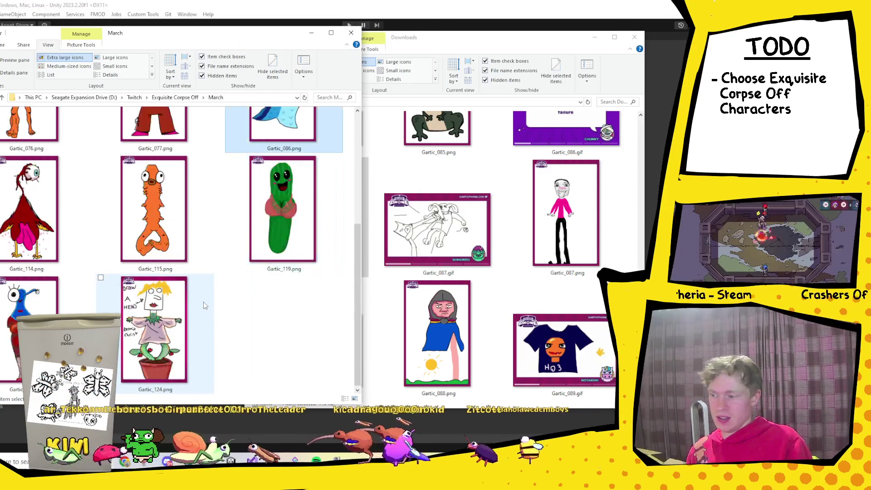
{"action": "scroll", "coordinate": [204, 301], "scroll_direction": "up", "scroll_amount": 3}
{"action": "scroll", "coordinate": [528, 272], "scroll_direction": "up", "scroll_amount": 5}
{"action": "left_click", "coordinate": [528, 272]}
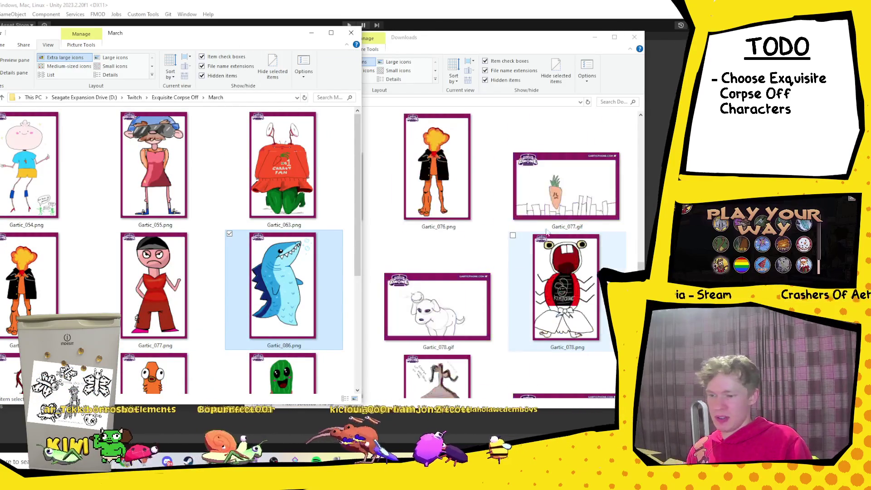
{"action": "scroll", "coordinate": [500, 273], "scroll_direction": "up", "scroll_amount": 6}
{"action": "scroll", "coordinate": [500, 273], "scroll_direction": "down", "scroll_amount": 7}
{"action": "left_click", "coordinate": [471, 244]}
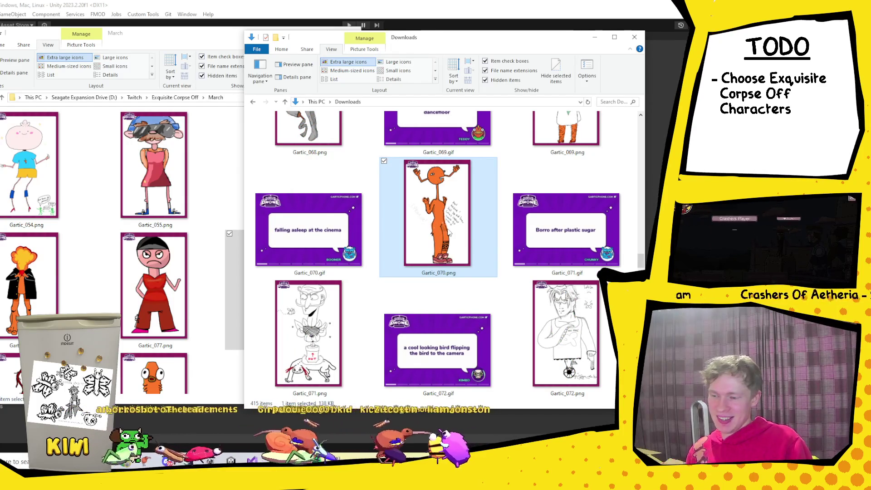
Scroll down through the Gartic cards in the Downloads window.
{"action": "mouse_move", "coordinate": [448, 232]}
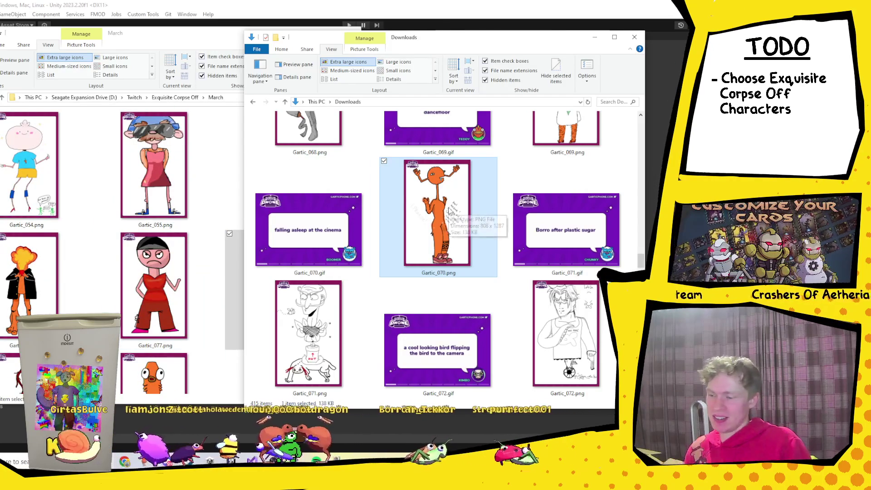
{"action": "left_click", "coordinate": [154, 224]}
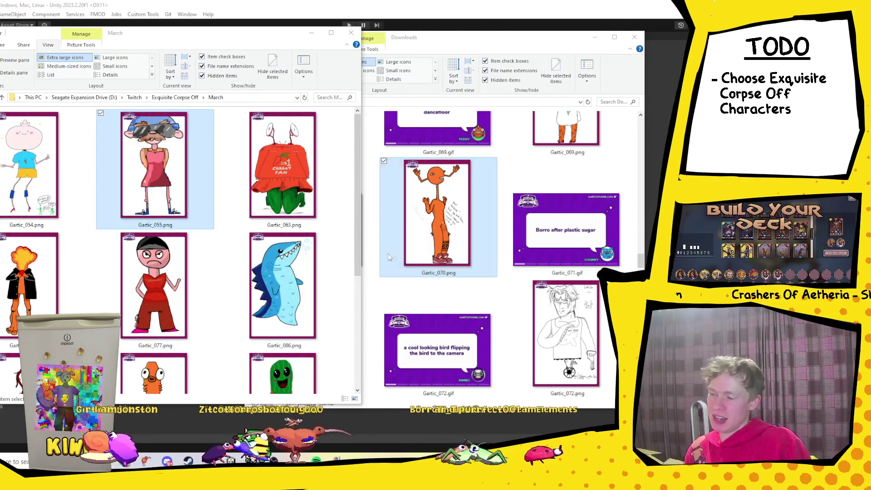
{"action": "left_click", "coordinate": [508, 335]}
{"action": "scroll", "coordinate": [547, 319], "scroll_direction": "down", "scroll_amount": 5}
{"action": "scroll", "coordinate": [547, 320], "scroll_direction": "down", "scroll_amount": 9}
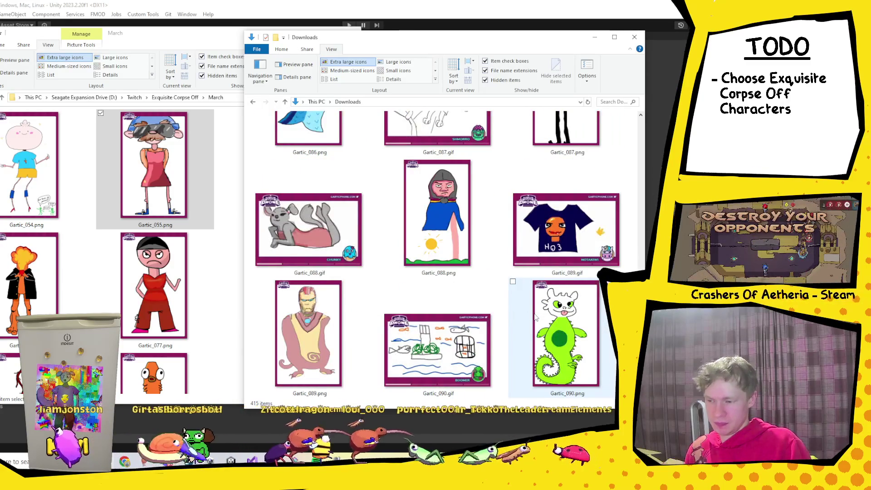
{"action": "scroll", "coordinate": [535, 317], "scroll_direction": "down", "scroll_amount": 2}
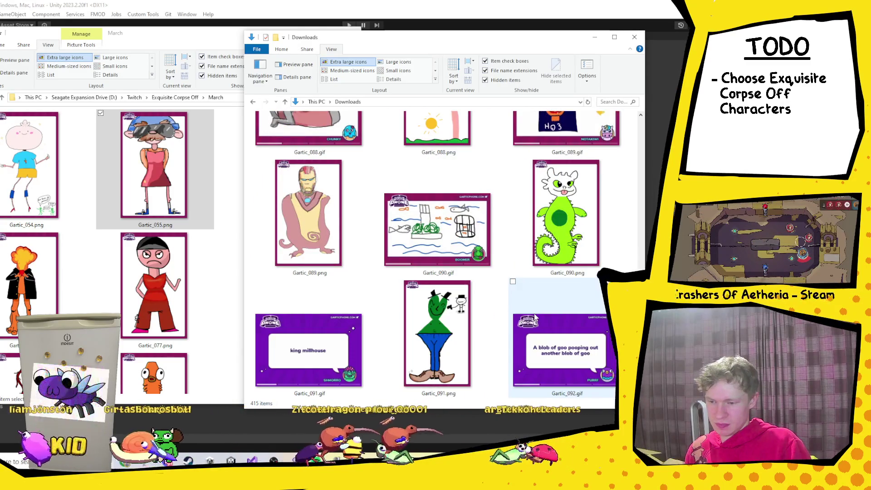
{"action": "scroll", "coordinate": [396, 299], "scroll_direction": "down", "scroll_amount": 3}
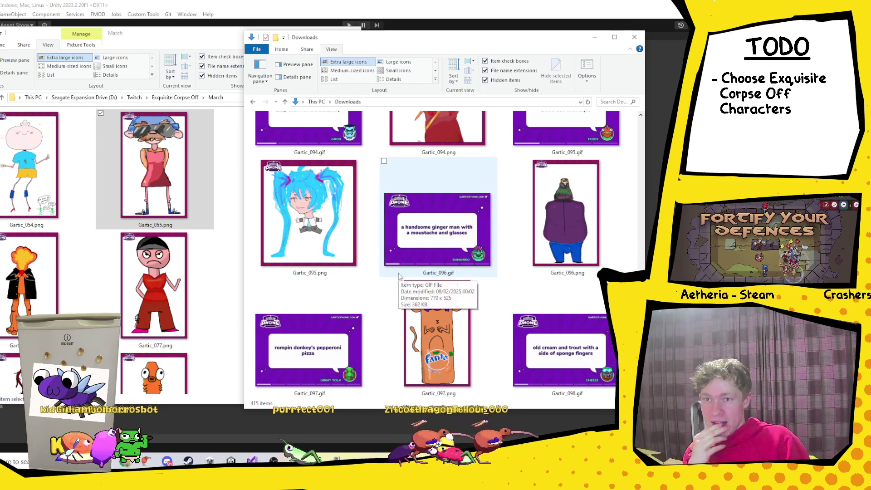
{"action": "scroll", "coordinate": [413, 253], "scroll_direction": "down", "scroll_amount": 2}
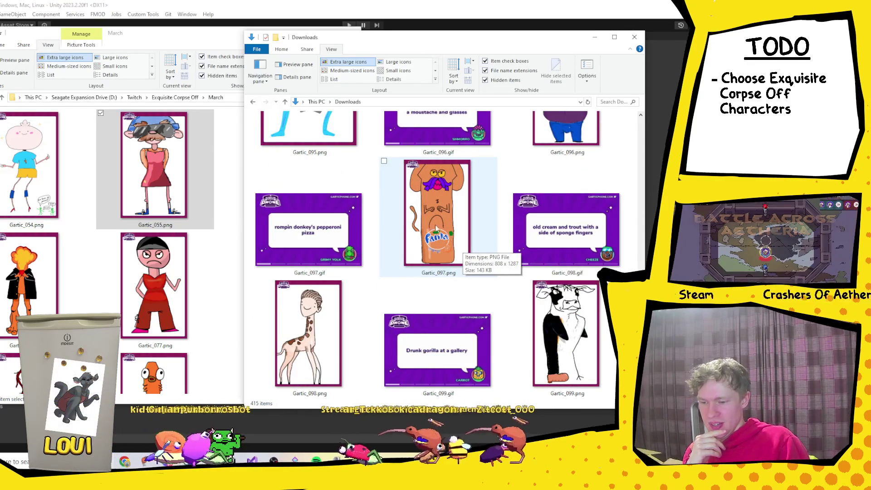
{"action": "scroll", "coordinate": [571, 334], "scroll_direction": "down", "scroll_amount": 2}
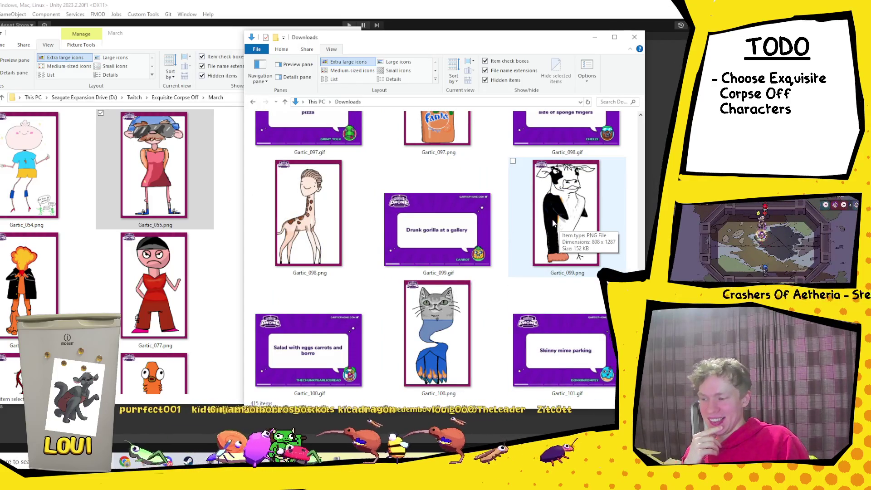
Select the giraffe card Gartic_098.png, then the cow card Gartic_099.png.
{"action": "left_click", "coordinate": [299, 230]}
{"action": "left_click", "coordinate": [221, 326]}
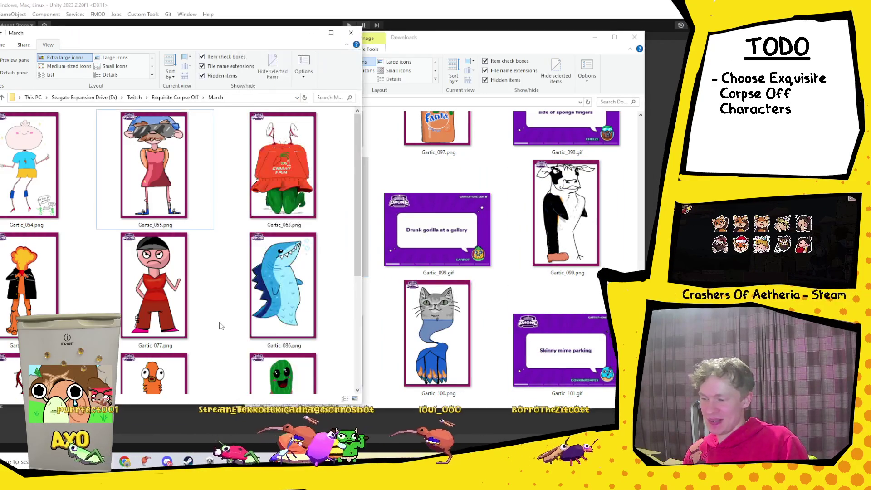
{"action": "scroll", "coordinate": [222, 326], "scroll_direction": "down", "scroll_amount": 2}
{"action": "left_click", "coordinate": [582, 238]}
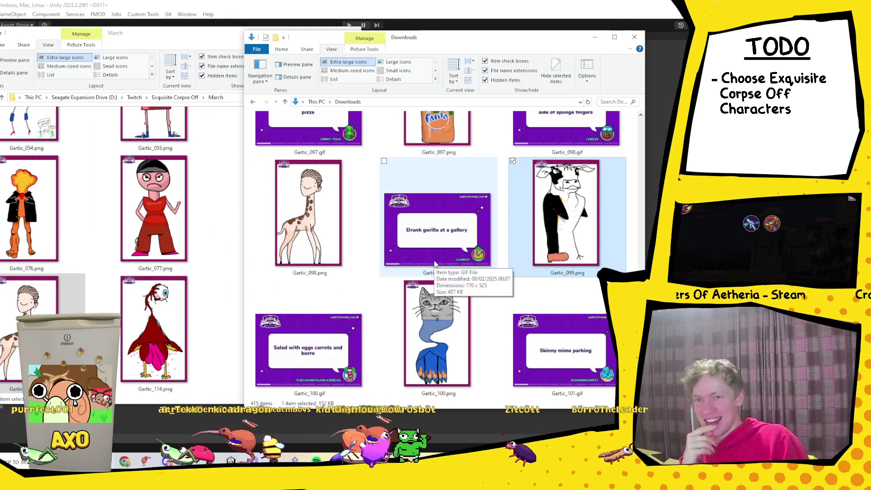
Browse Downloads and select the grey muscular figure card Gartic_082.png.
{"action": "scroll", "coordinate": [434, 264], "scroll_direction": "up", "scroll_amount": 3}
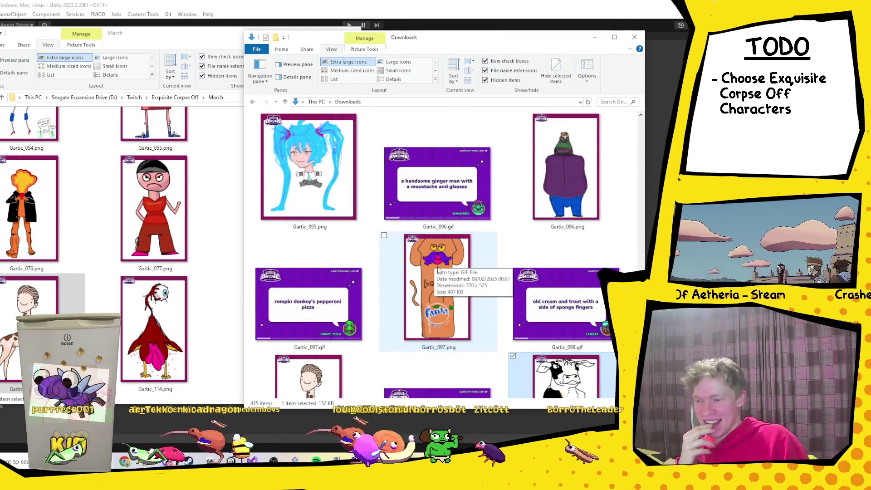
{"action": "scroll", "coordinate": [429, 271], "scroll_direction": "up", "scroll_amount": 4}
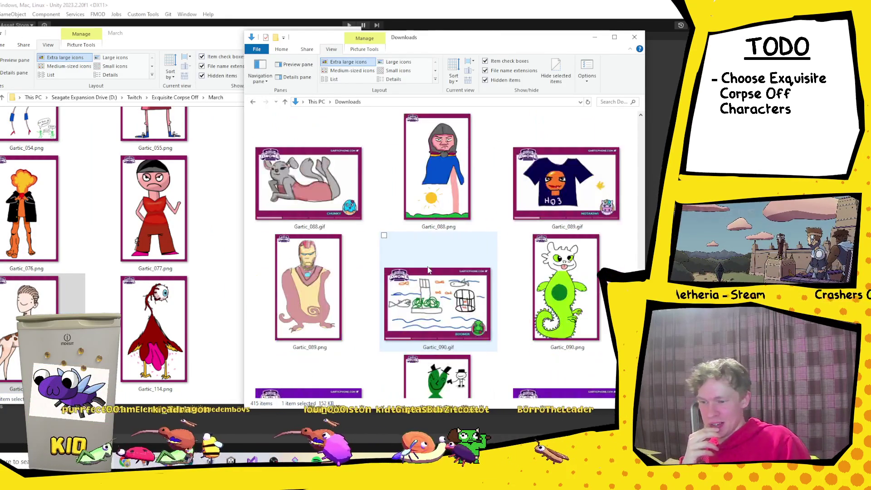
{"action": "scroll", "coordinate": [428, 270], "scroll_direction": "down", "scroll_amount": 7}
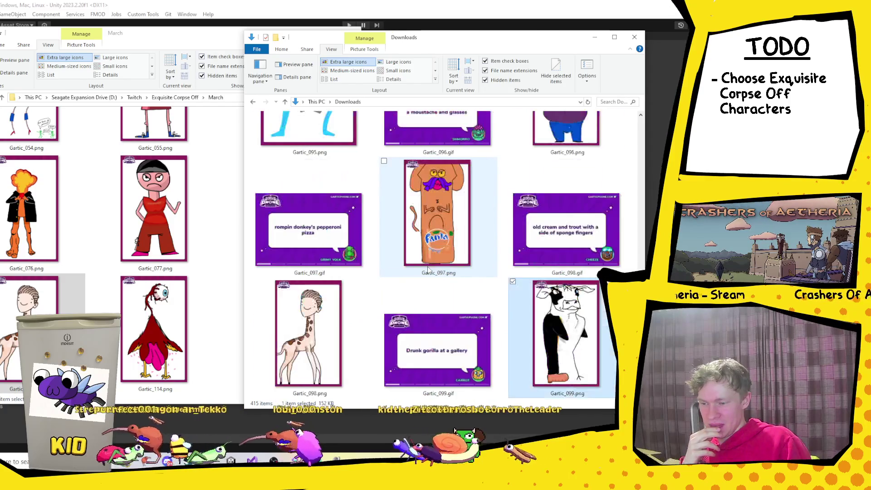
{"action": "scroll", "coordinate": [427, 270], "scroll_direction": "down", "scroll_amount": 3}
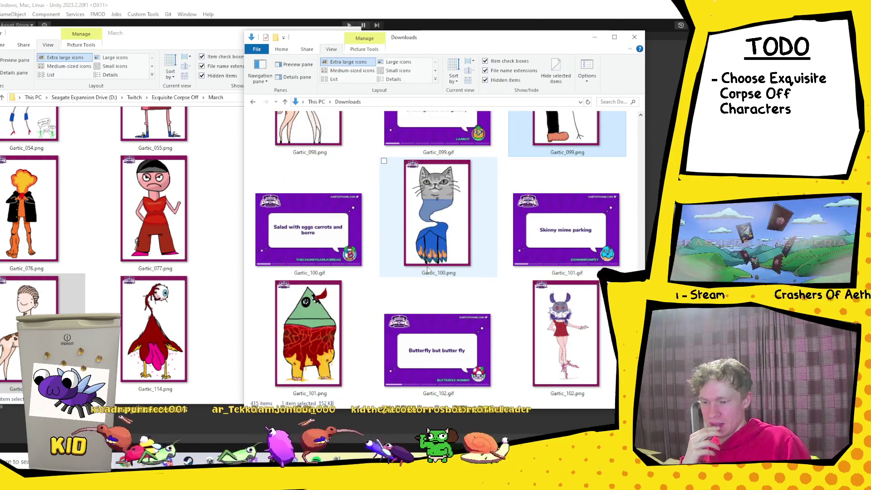
{"action": "scroll", "coordinate": [426, 270], "scroll_direction": "up", "scroll_amount": 12}
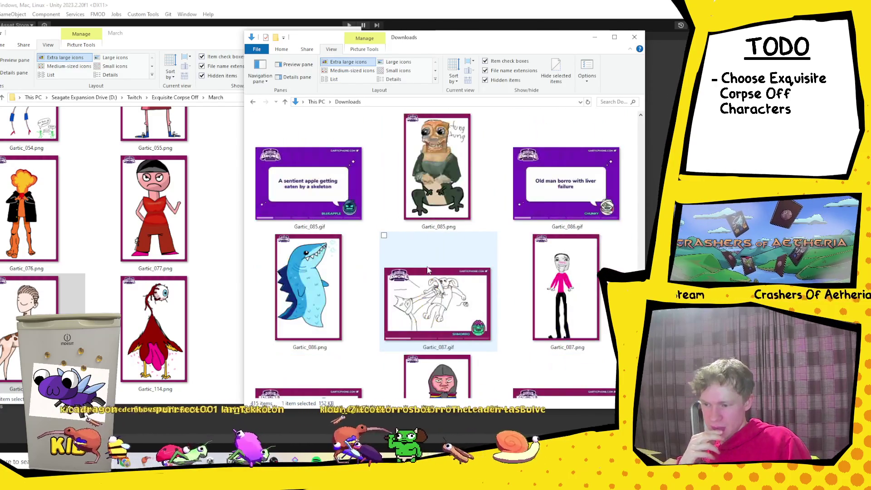
{"action": "scroll", "coordinate": [427, 270], "scroll_direction": "up", "scroll_amount": 1}
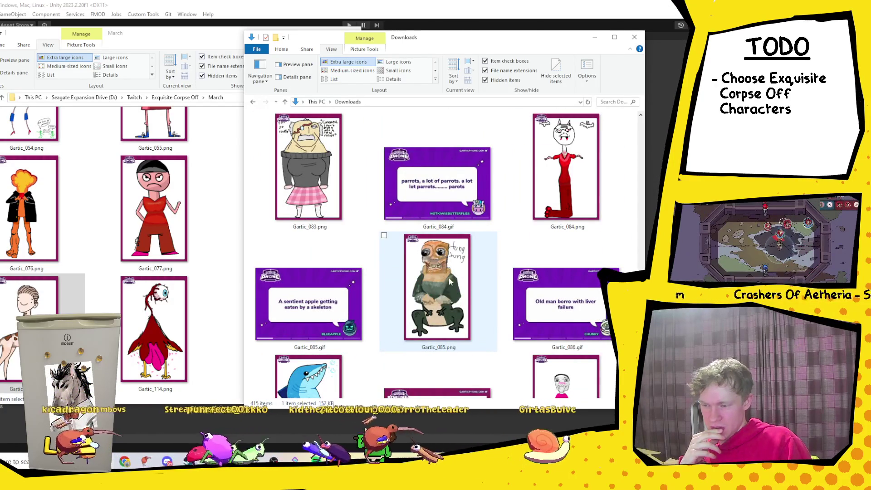
{"action": "scroll", "coordinate": [451, 268], "scroll_direction": "up", "scroll_amount": 2}
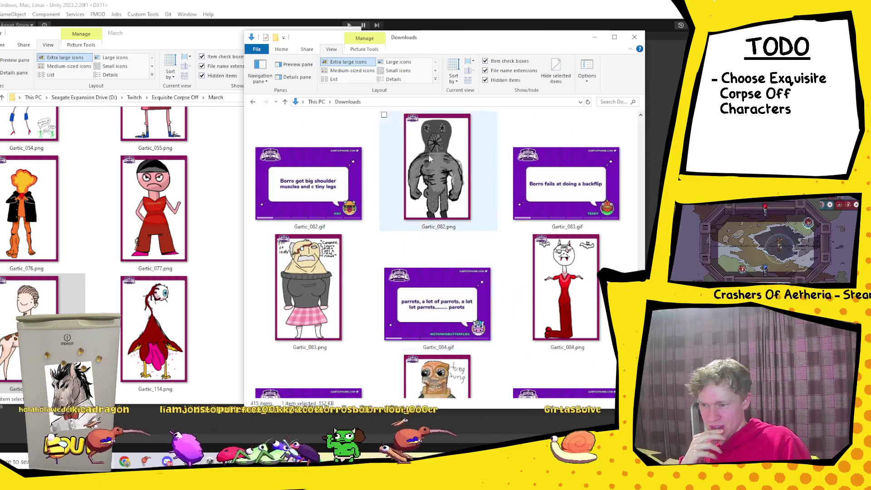
{"action": "scroll", "coordinate": [442, 254], "scroll_direction": "down", "scroll_amount": 1}
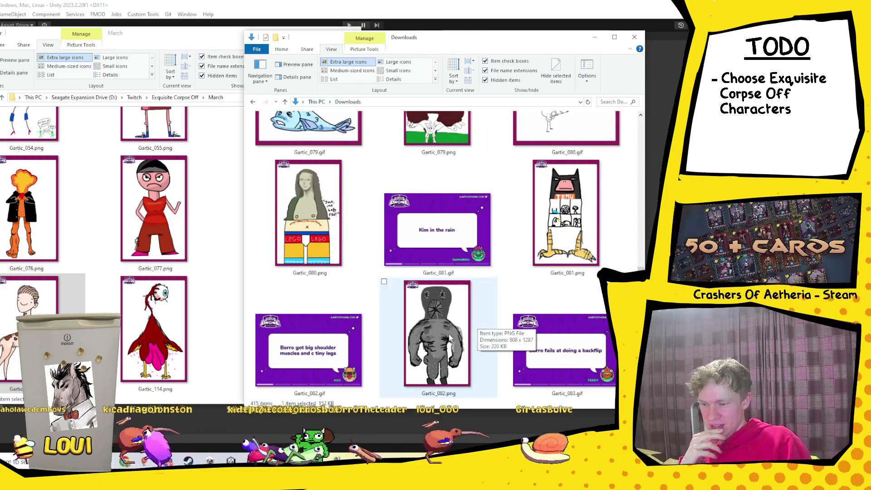
{"action": "left_click", "coordinate": [449, 338]}
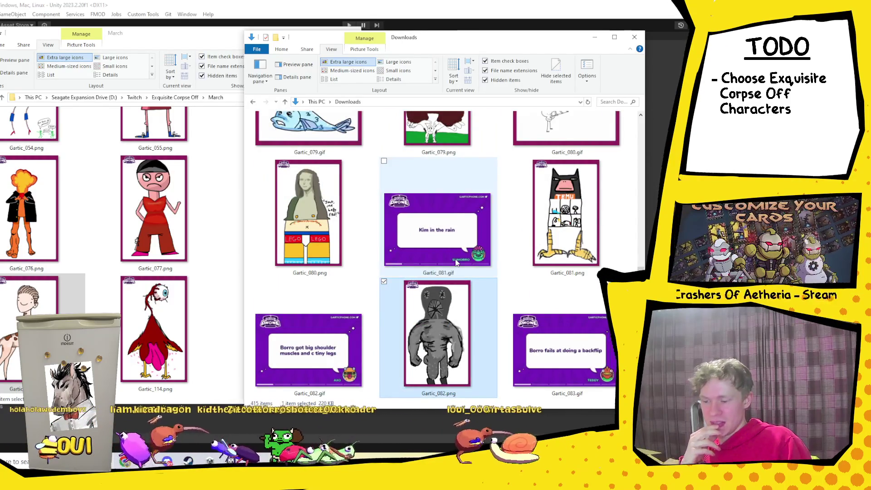
Scroll further down and select the purple-coat card Gartic_096.png.
{"action": "scroll", "coordinate": [456, 262], "scroll_direction": "down", "scroll_amount": 1}
{"action": "scroll", "coordinate": [456, 262], "scroll_direction": "up", "scroll_amount": 5}
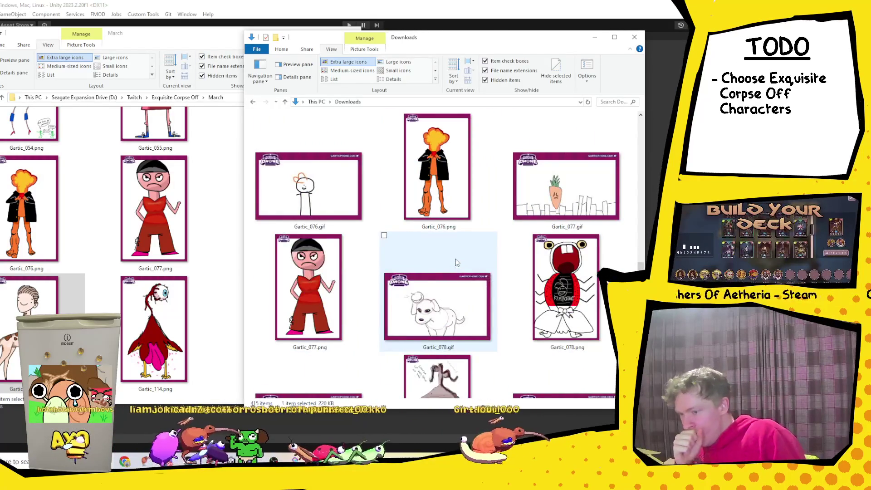
{"action": "scroll", "coordinate": [456, 262], "scroll_direction": "up", "scroll_amount": 3}
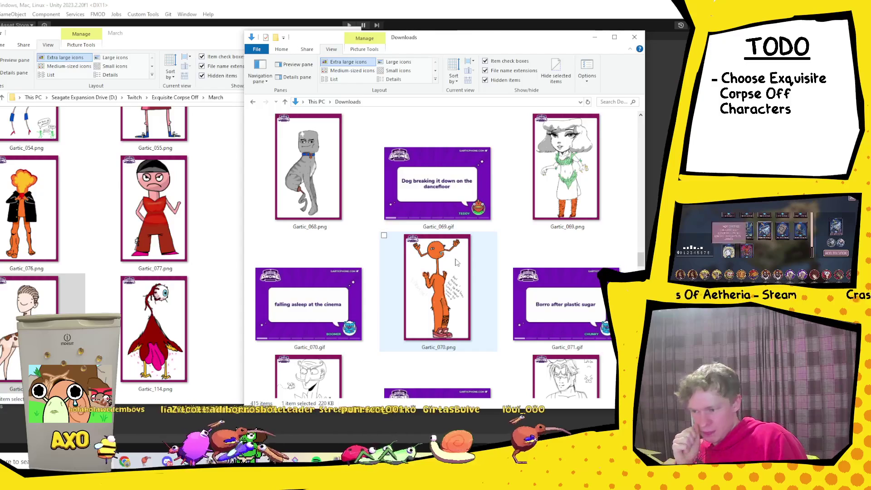
{"action": "scroll", "coordinate": [456, 262], "scroll_direction": "down", "scroll_amount": 4}
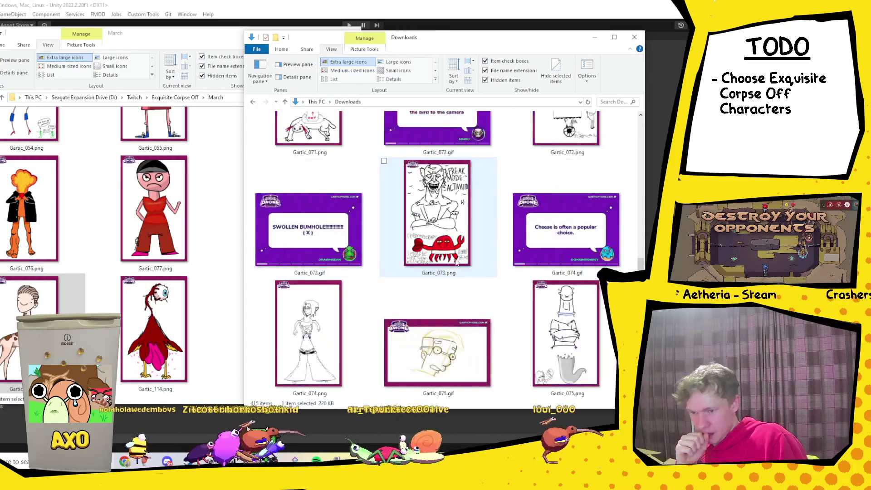
{"action": "scroll", "coordinate": [455, 262], "scroll_direction": "down", "scroll_amount": 2}
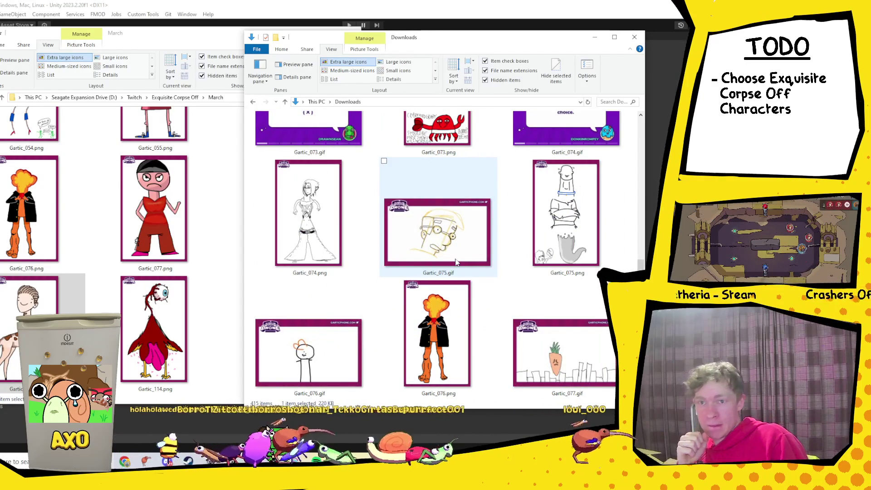
{"action": "scroll", "coordinate": [456, 262], "scroll_direction": "down", "scroll_amount": 3}
{"action": "scroll", "coordinate": [541, 237], "scroll_direction": "down", "scroll_amount": 3}
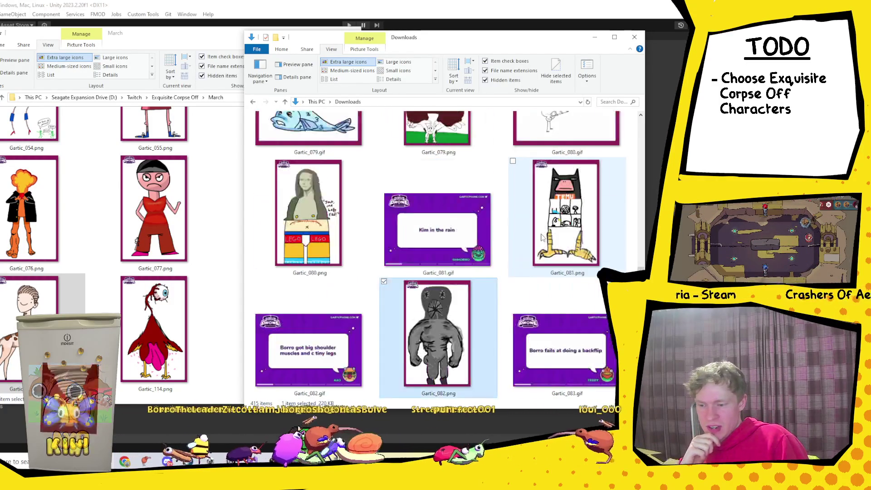
{"action": "scroll", "coordinate": [541, 236], "scroll_direction": "down", "scroll_amount": 6}
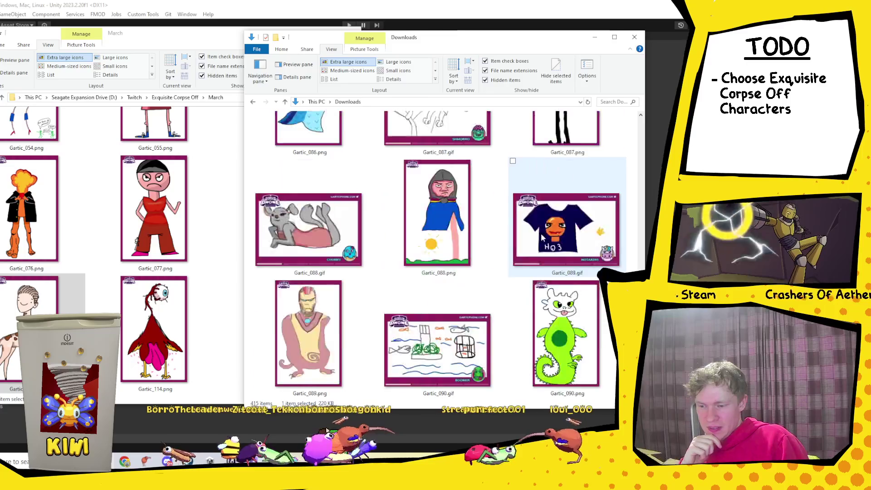
{"action": "scroll", "coordinate": [541, 236], "scroll_direction": "down", "scroll_amount": 2}
{"action": "scroll", "coordinate": [548, 243], "scroll_direction": "down", "scroll_amount": 2}
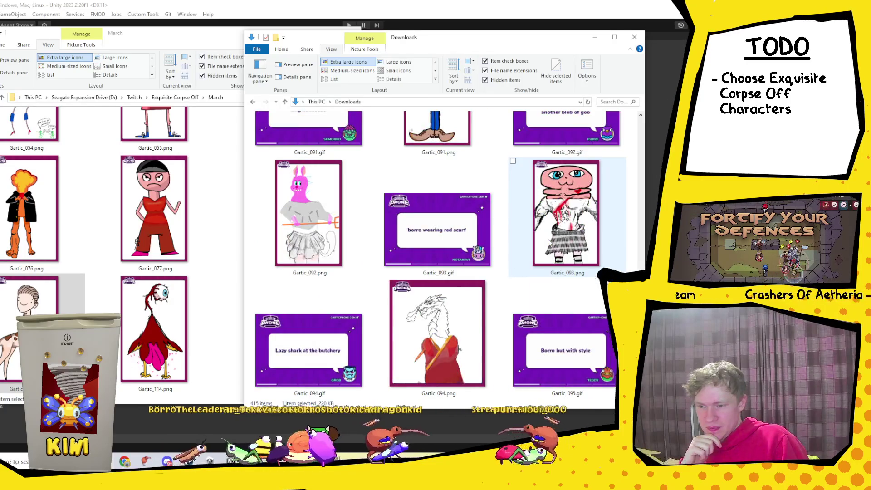
{"action": "scroll", "coordinate": [547, 242], "scroll_direction": "down", "scroll_amount": 4}
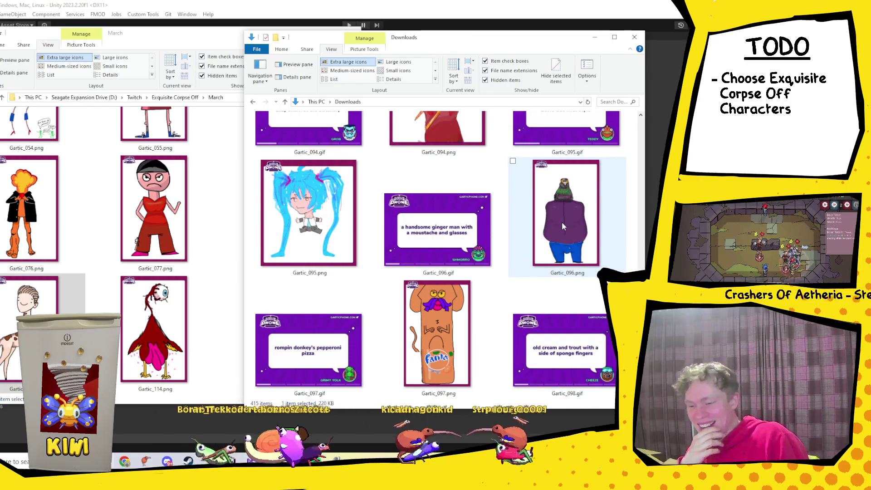
{"action": "left_click", "coordinate": [561, 222]}
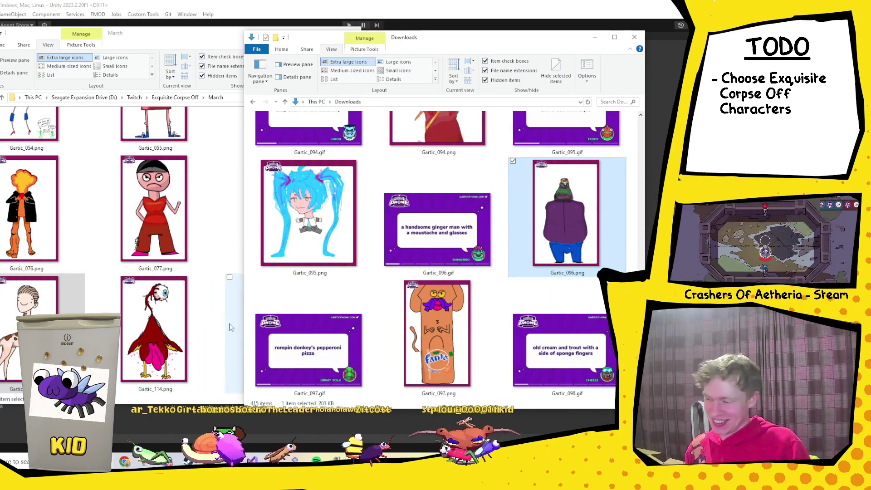
Paste Gartic_096.png into the March folder.
{"action": "left_click", "coordinate": [212, 350]}
{"action": "key", "text": "ctrl+v"}
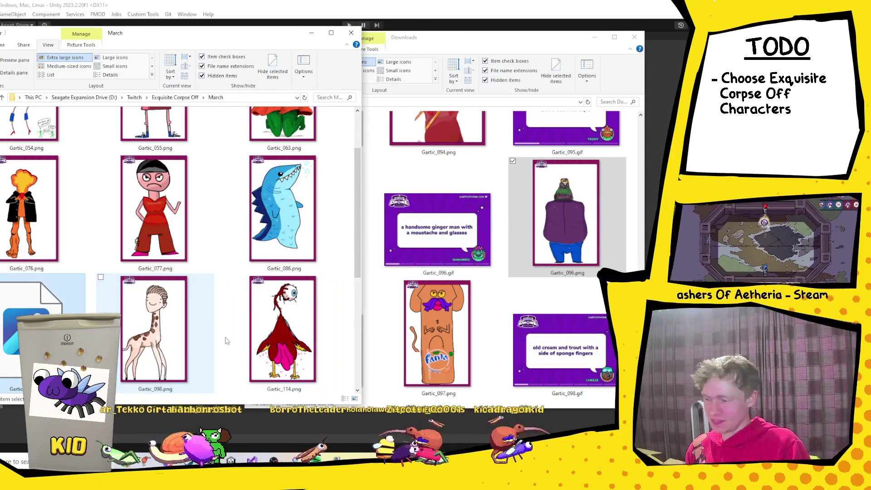
{"action": "left_click", "coordinate": [455, 309]}
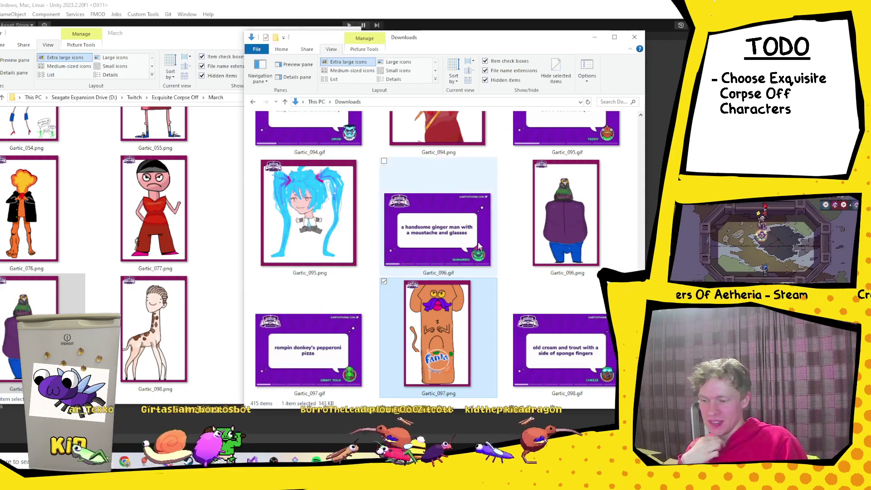
Scroll the Downloads cards down as far as Gartic_113.
{"action": "scroll", "coordinate": [483, 244], "scroll_direction": "down", "scroll_amount": 3}
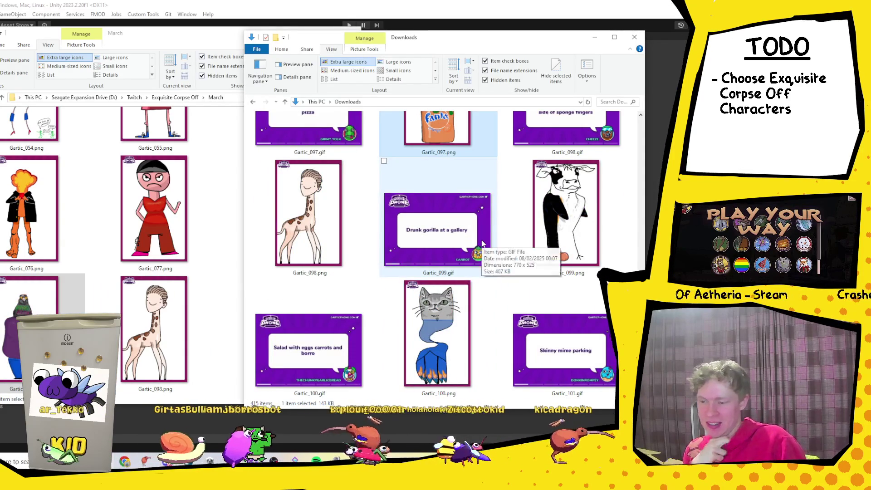
{"action": "scroll", "coordinate": [483, 244], "scroll_direction": "down", "scroll_amount": 2}
{"action": "scroll", "coordinate": [501, 213], "scroll_direction": "down", "scroll_amount": 4}
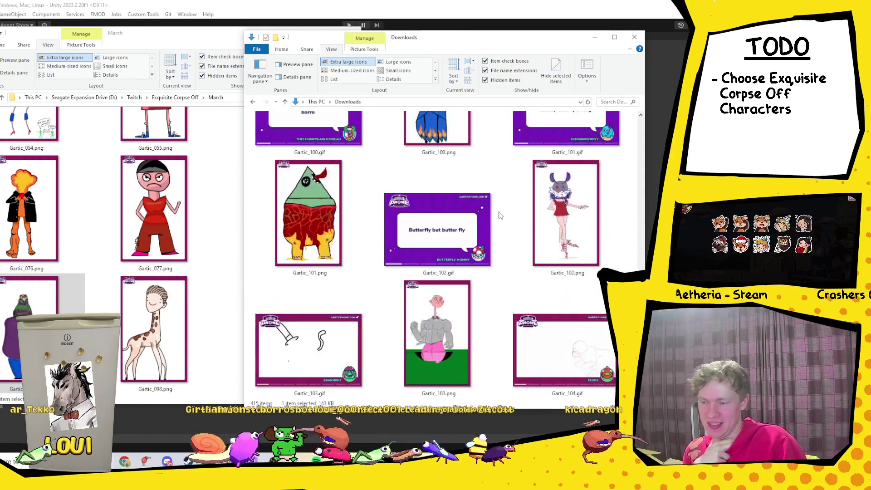
{"action": "scroll", "coordinate": [502, 209], "scroll_direction": "down", "scroll_amount": 2}
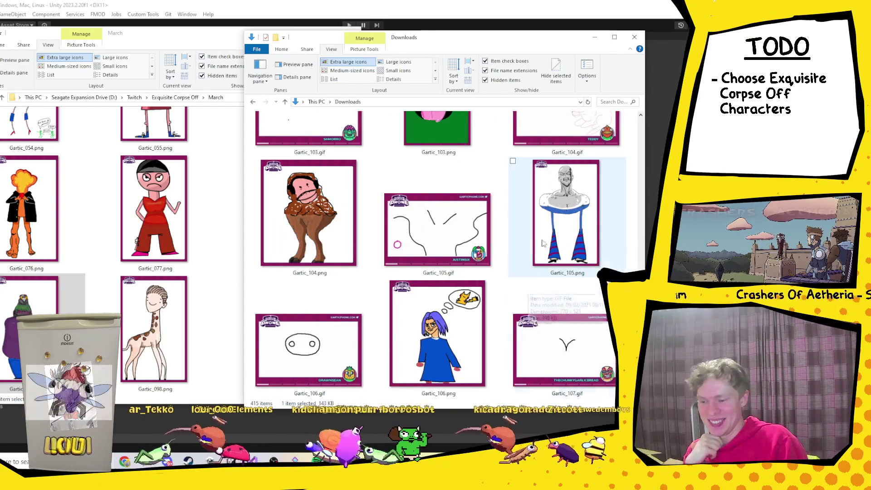
{"action": "scroll", "coordinate": [482, 312], "scroll_direction": "down", "scroll_amount": 4}
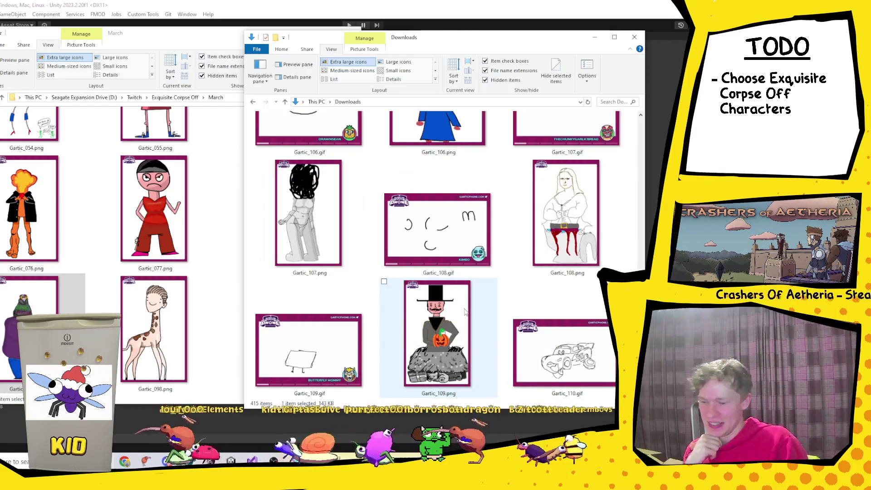
{"action": "scroll", "coordinate": [464, 311], "scroll_direction": "down", "scroll_amount": 2}
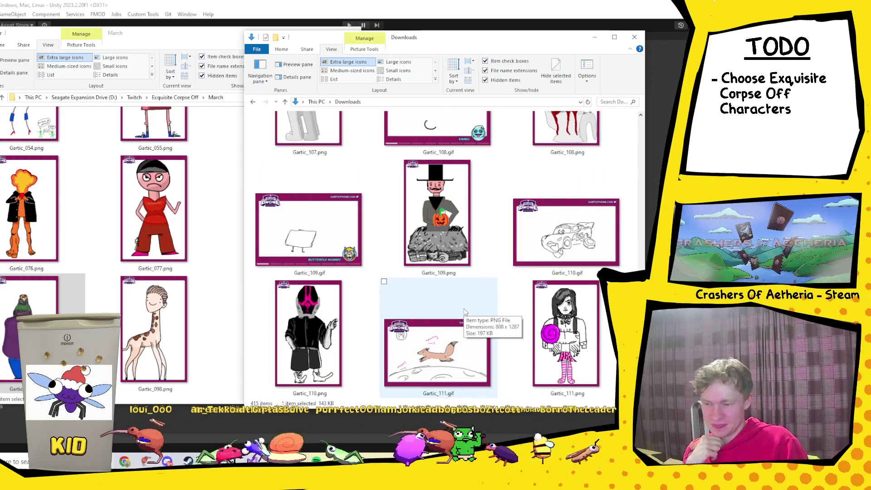
{"action": "scroll", "coordinate": [464, 312], "scroll_direction": "down", "scroll_amount": 2}
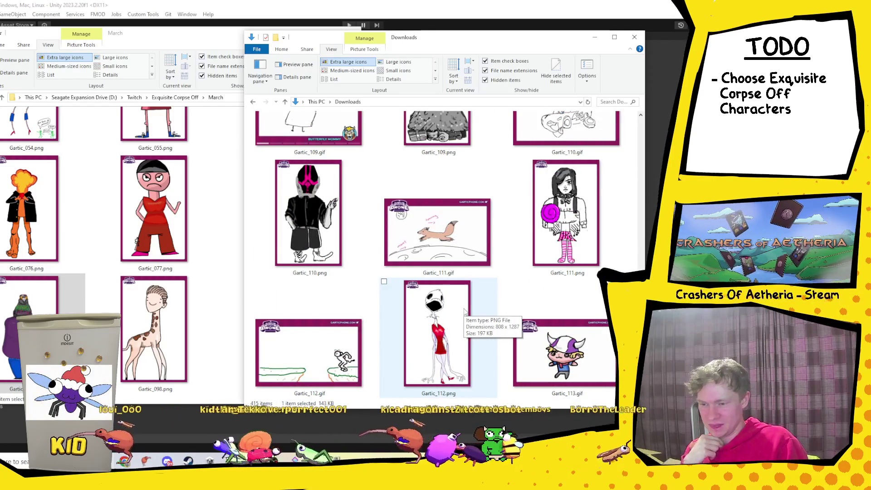
{"action": "scroll", "coordinate": [464, 311], "scroll_direction": "down", "scroll_amount": 4}
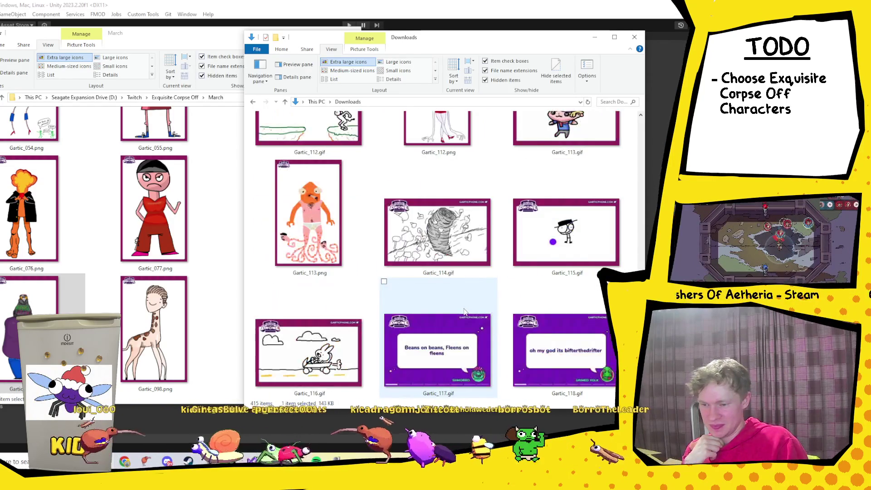
Drag Gartic_113.png into the March folder.
{"action": "left_click", "coordinate": [321, 202]}
{"action": "mouse_move", "coordinate": [297, 246]}
{"action": "left_mouse_down"}
{"action": "mouse_move", "coordinate": [233, 262]}
{"action": "mouse_move", "coordinate": [223, 304]}
{"action": "left_mouse_up"}
{"action": "left_click", "coordinate": [521, 251]}
Browse the Downloads cards and clear the selection in the March folder.
{"action": "scroll", "coordinate": [522, 254], "scroll_direction": "down", "scroll_amount": 10}
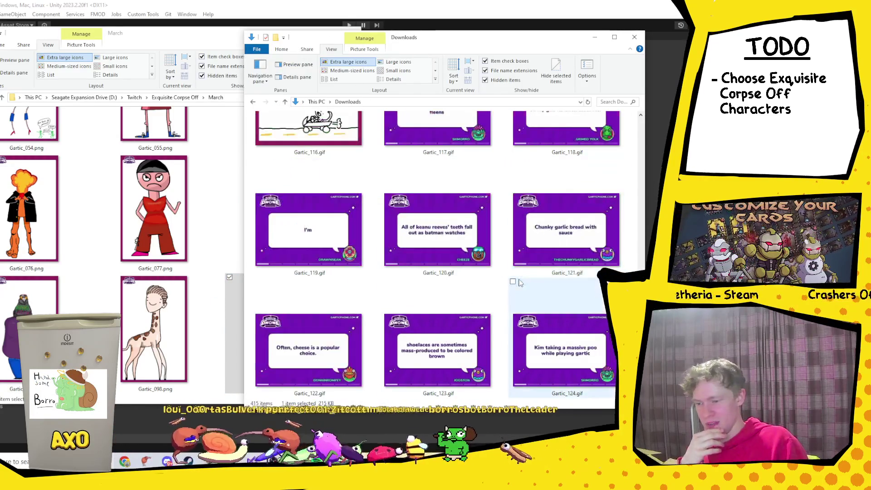
{"action": "scroll", "coordinate": [520, 282], "scroll_direction": "up", "scroll_amount": 10}
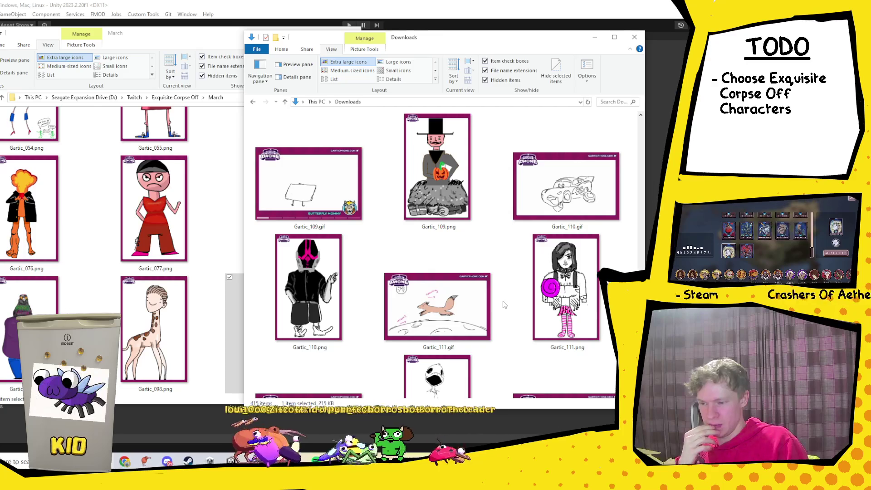
{"action": "scroll", "coordinate": [493, 319], "scroll_direction": "up", "scroll_amount": 2}
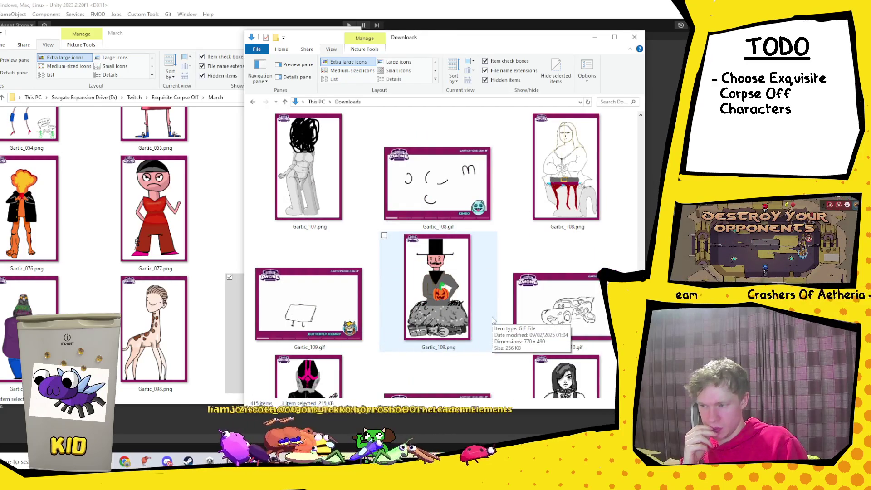
{"action": "scroll", "coordinate": [493, 319], "scroll_direction": "up", "scroll_amount": 2}
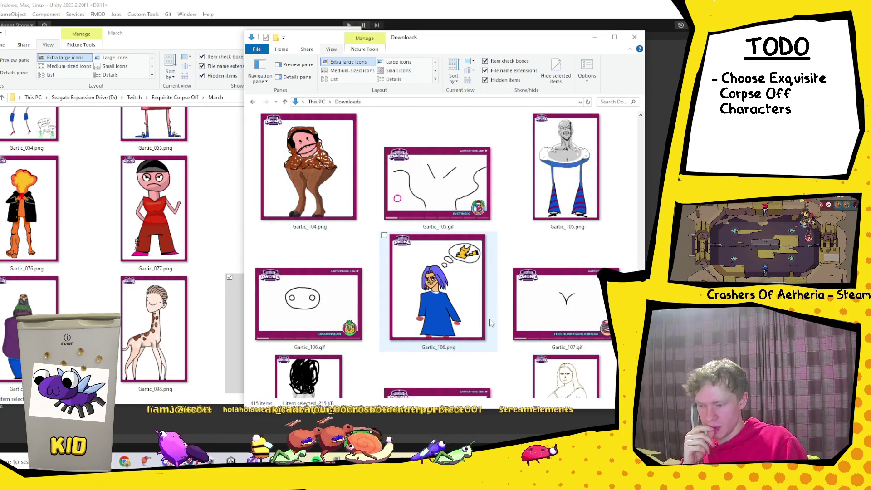
{"action": "scroll", "coordinate": [489, 322], "scroll_direction": "down", "scroll_amount": 1}
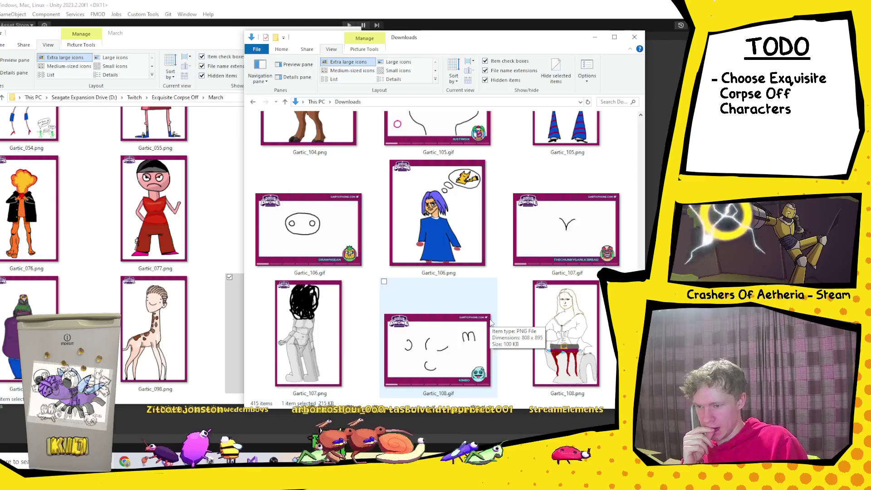
{"action": "scroll", "coordinate": [490, 322], "scroll_direction": "up", "scroll_amount": 1}
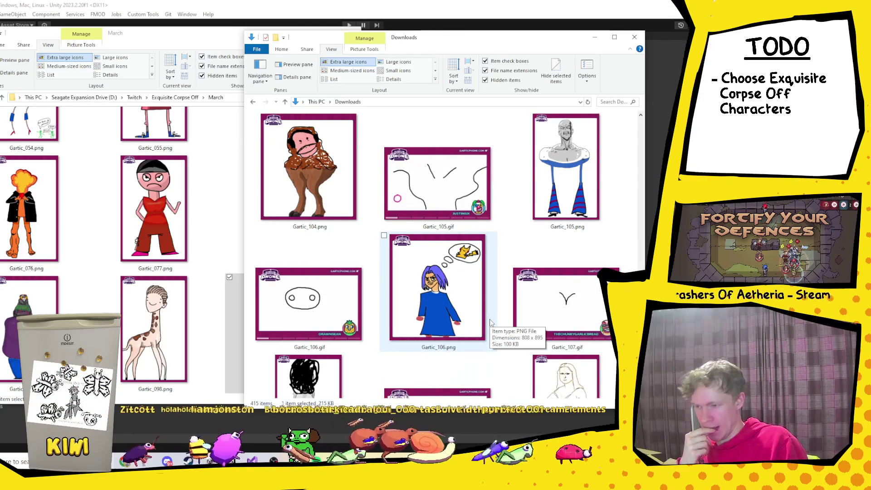
{"action": "scroll", "coordinate": [490, 322], "scroll_direction": "down", "scroll_amount": 2}
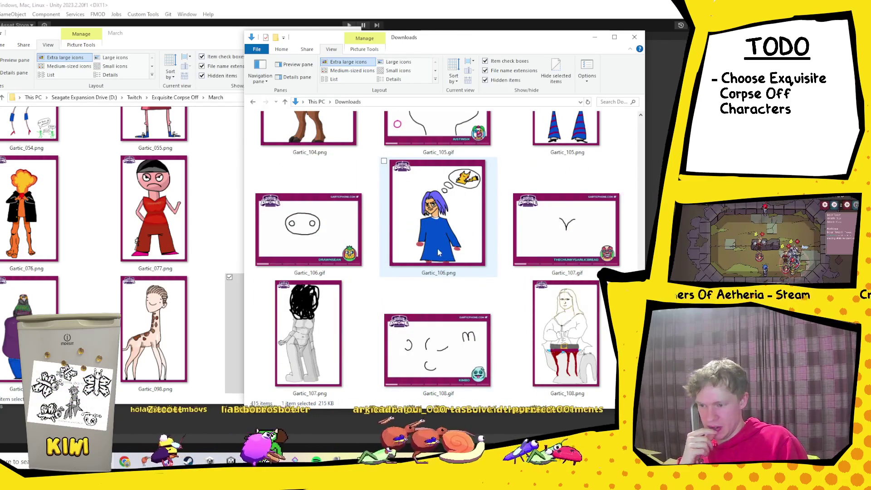
{"action": "scroll", "coordinate": [438, 252], "scroll_direction": "up", "scroll_amount": 5}
{"action": "scroll", "coordinate": [434, 256], "scroll_direction": "up", "scroll_amount": 2}
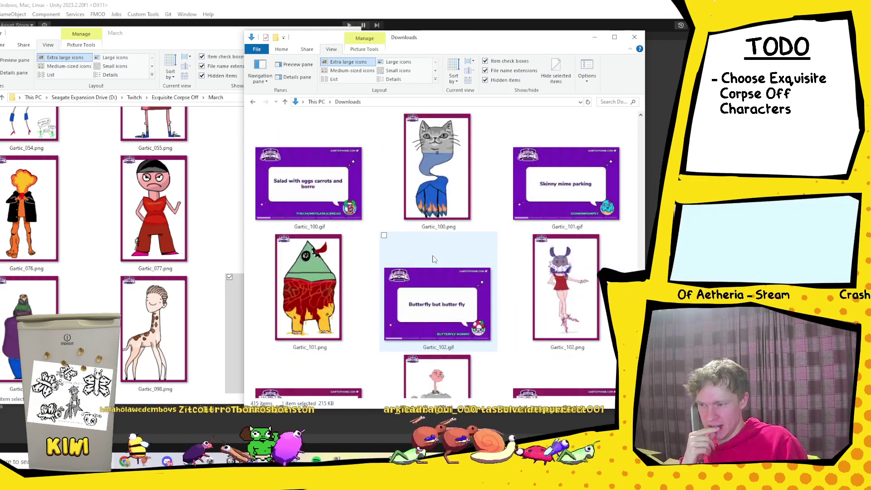
{"action": "scroll", "coordinate": [433, 258], "scroll_direction": "up", "scroll_amount": 2}
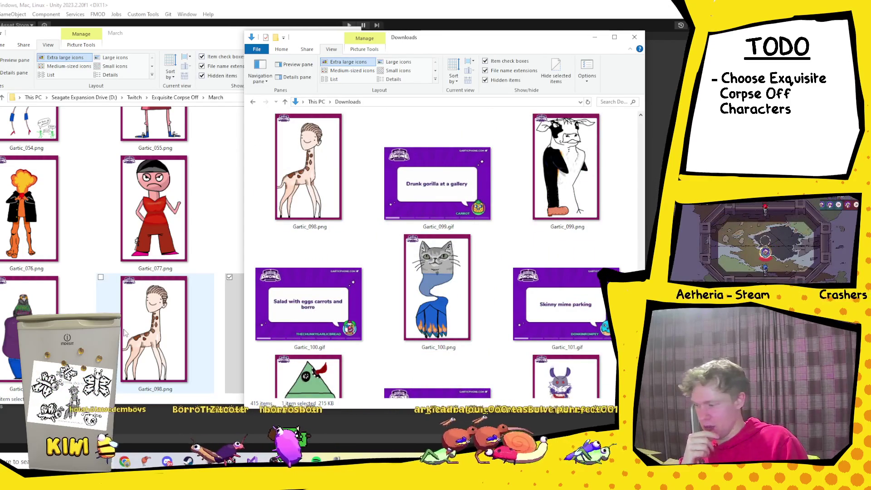
{"action": "scroll", "coordinate": [125, 333], "scroll_direction": "down", "scroll_amount": 5}
{"action": "left_click", "coordinate": [171, 263]}
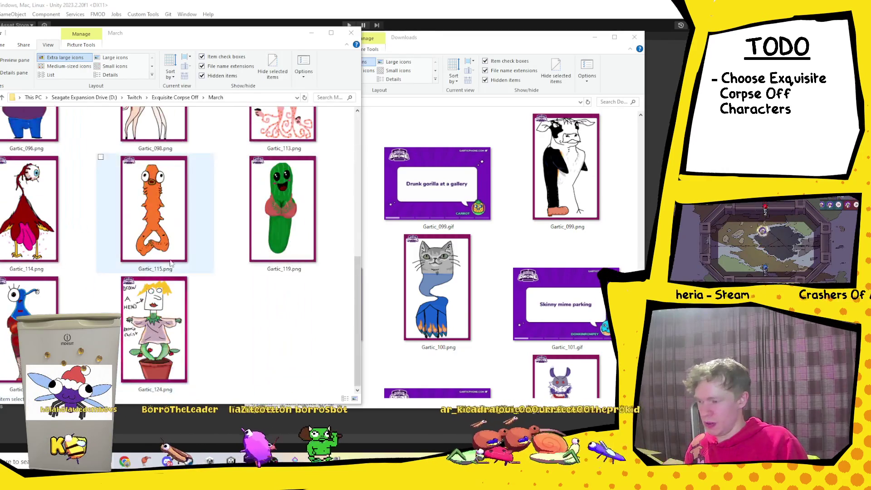
{"action": "left_click", "coordinate": [294, 338]}
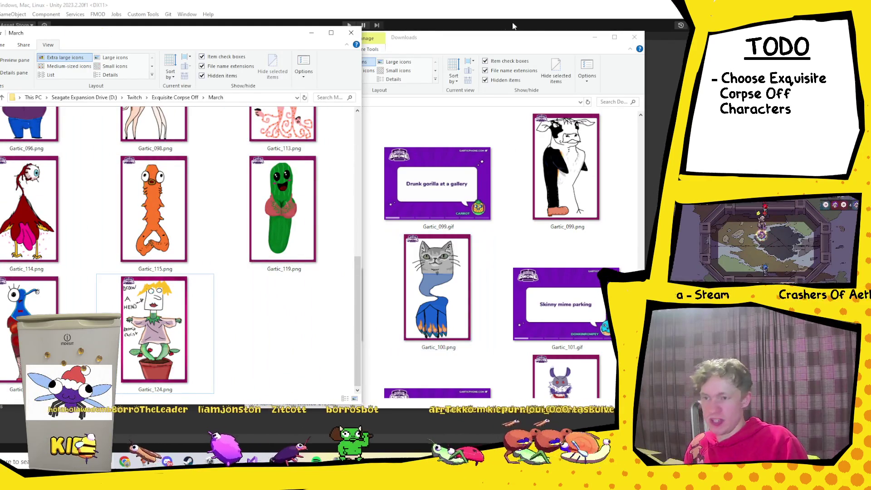
{"action": "left_click", "coordinate": [513, 37]}
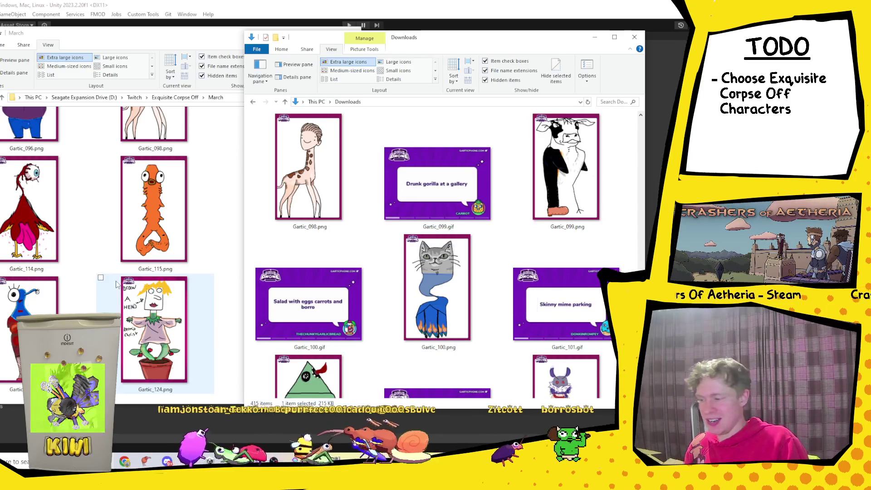
{"action": "scroll", "coordinate": [118, 278], "scroll_direction": "up", "scroll_amount": 5}
{"action": "scroll", "coordinate": [118, 277], "scroll_direction": "down", "scroll_amount": 5}
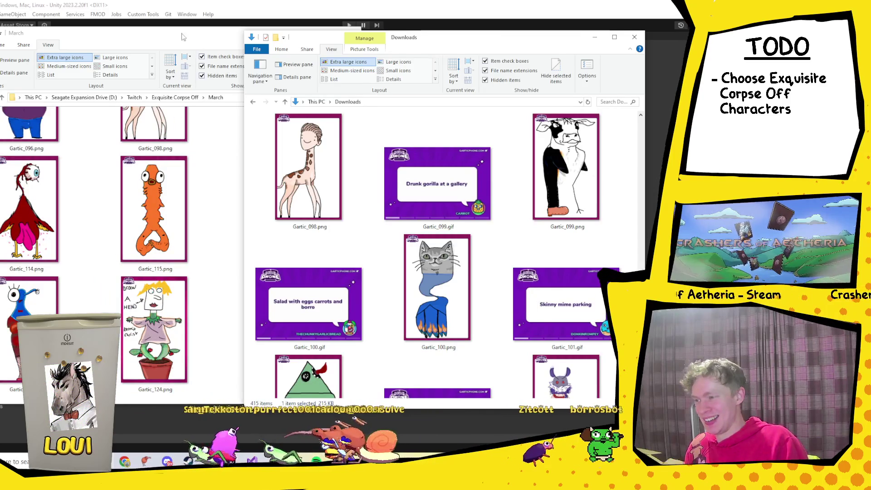
Look over Gartic_100, Gartic_099 and Gartic_097 in Downloads.
{"action": "left_click", "coordinate": [202, 308]}
{"action": "scroll", "coordinate": [205, 292], "scroll_direction": "up", "scroll_amount": 3}
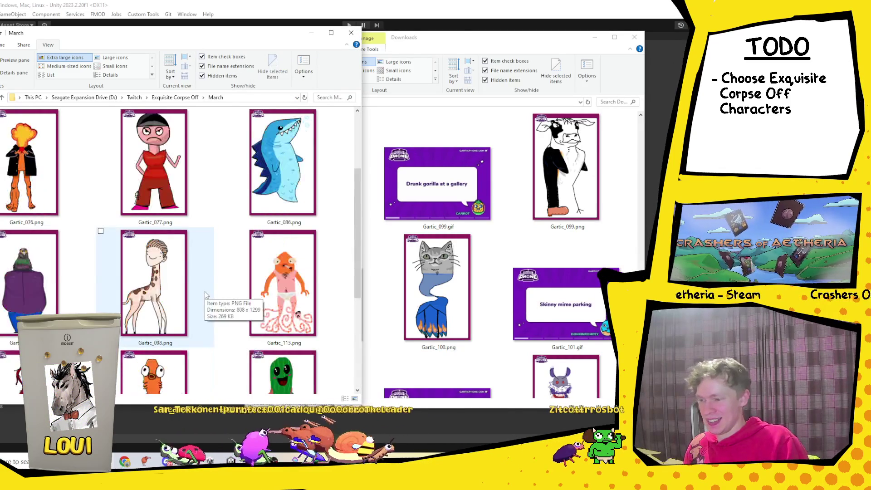
{"action": "scroll", "coordinate": [205, 292], "scroll_direction": "down", "scroll_amount": 2}
{"action": "left_click", "coordinate": [448, 308]}
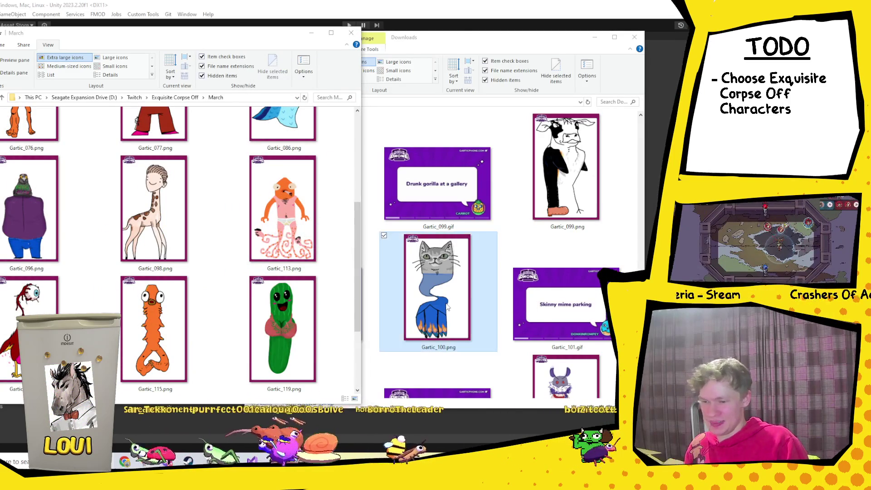
{"action": "left_click", "coordinate": [566, 207]}
{"action": "scroll", "coordinate": [499, 259], "scroll_direction": "up", "scroll_amount": 3}
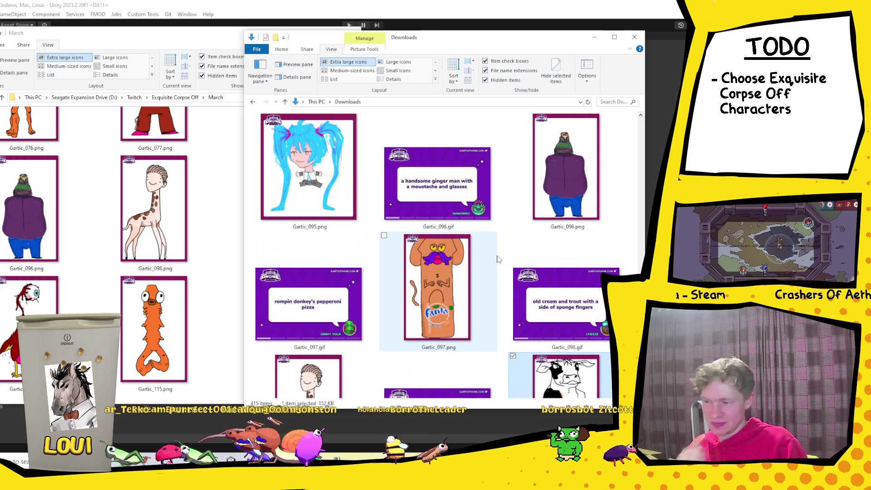
{"action": "left_click", "coordinate": [462, 291]}
{"action": "scroll", "coordinate": [498, 279], "scroll_direction": "up", "scroll_amount": 3}
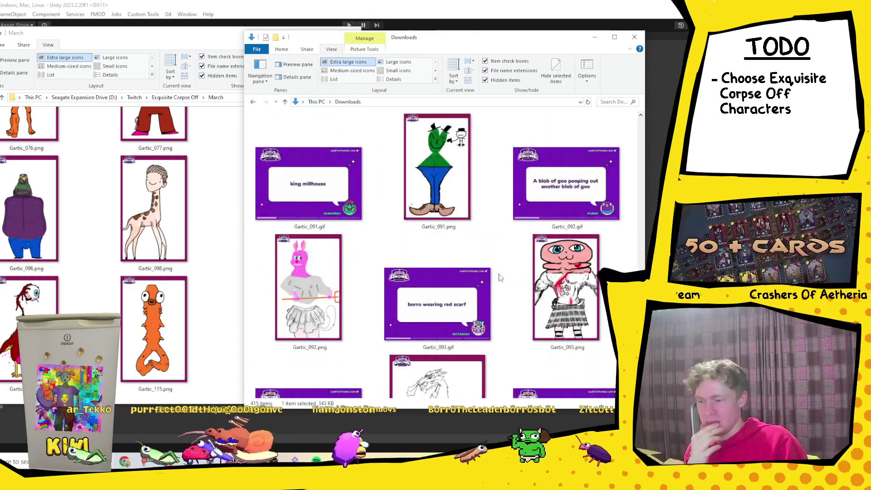
{"action": "scroll", "coordinate": [500, 278], "scroll_direction": "up", "scroll_amount": 3}
{"action": "scroll", "coordinate": [500, 278], "scroll_direction": "up", "scroll_amount": 5}
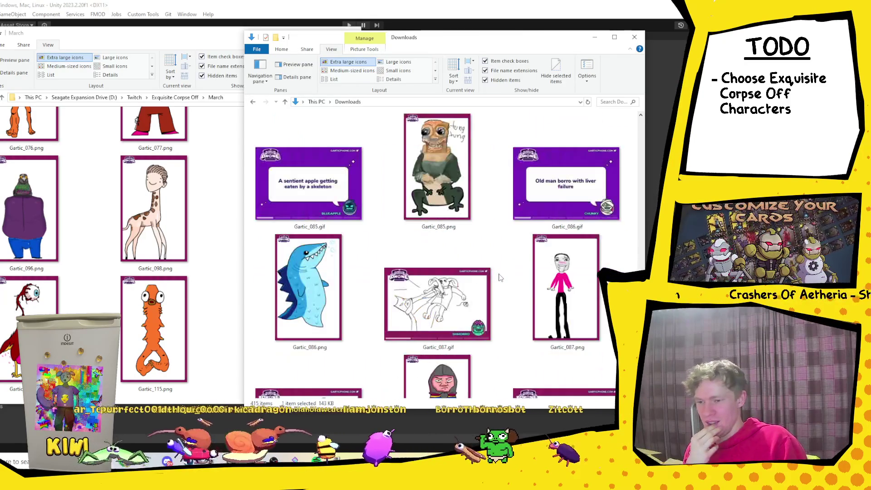
{"action": "scroll", "coordinate": [467, 308], "scroll_direction": "up", "scroll_amount": 15}
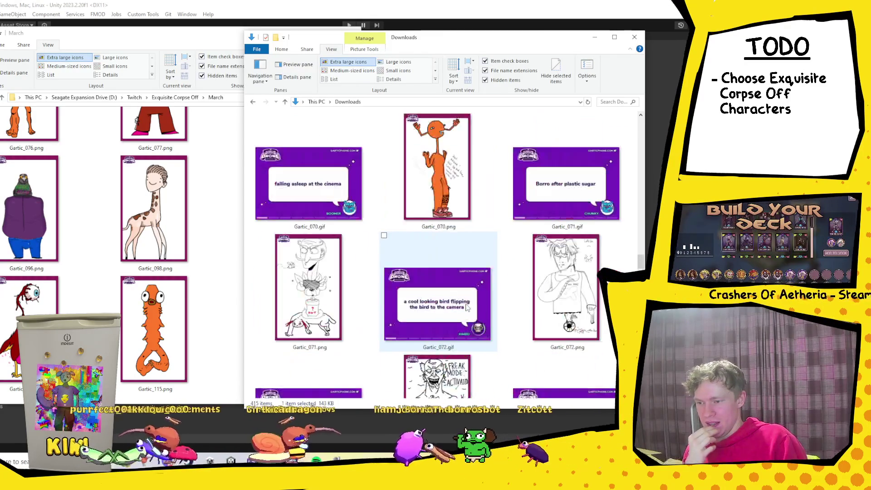
Open Gartic_125.png to view it, then select Gartic_096.png in the March folder.
{"action": "left_click_drag", "start_coordinate": [641, 262], "coordinate": [641, 123]}
{"action": "scroll", "coordinate": [553, 290], "scroll_direction": "down", "scroll_amount": 2}
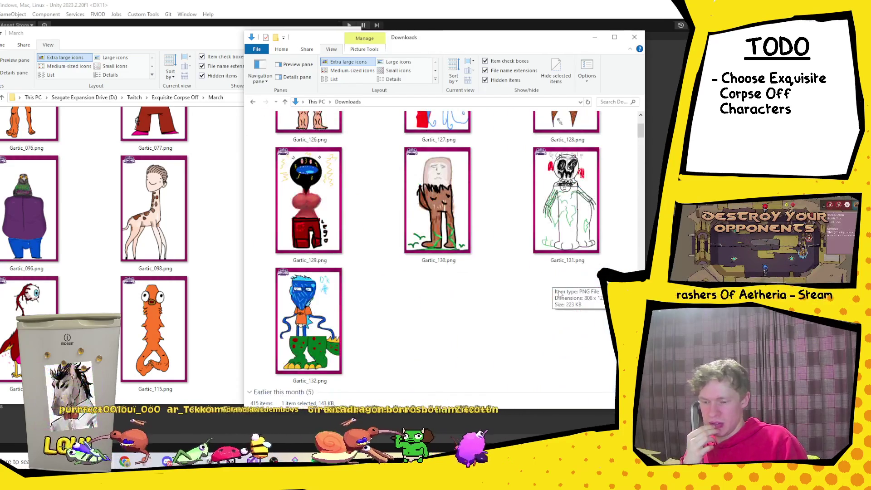
{"action": "scroll", "coordinate": [527, 318], "scroll_direction": "up", "scroll_amount": 4}
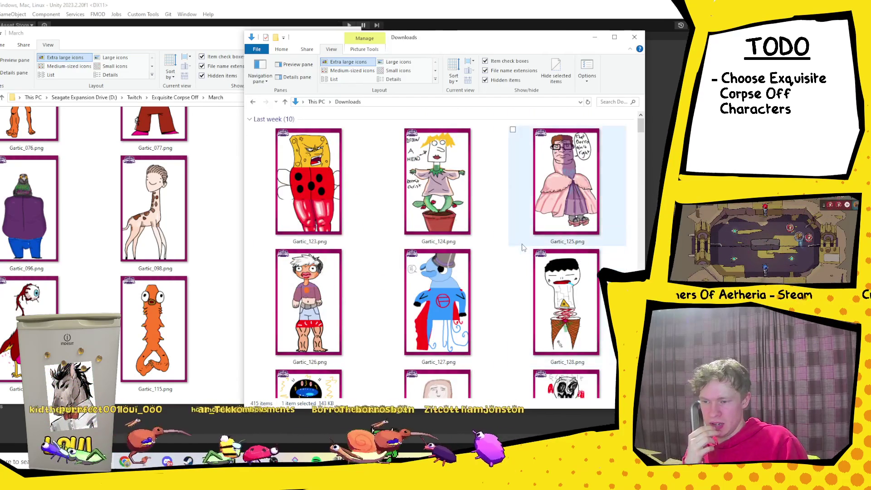
{"action": "double_click", "coordinate": [572, 191]}
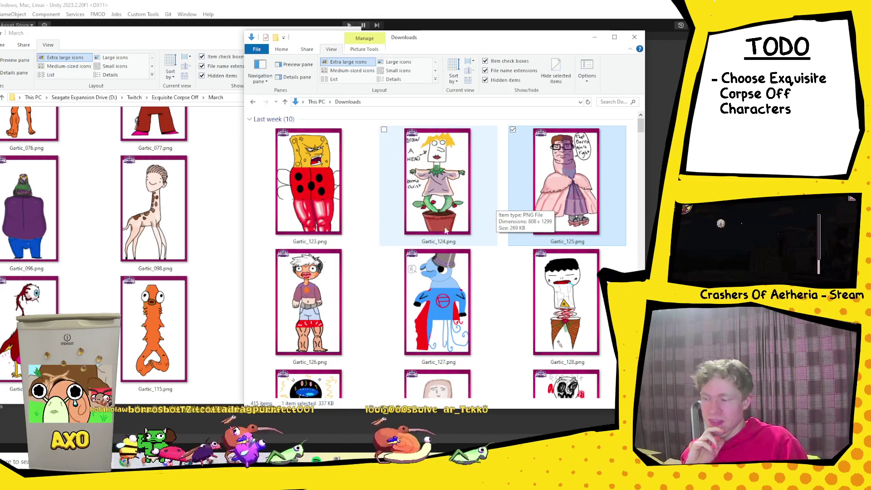
{"action": "left_click", "coordinate": [28, 234]}
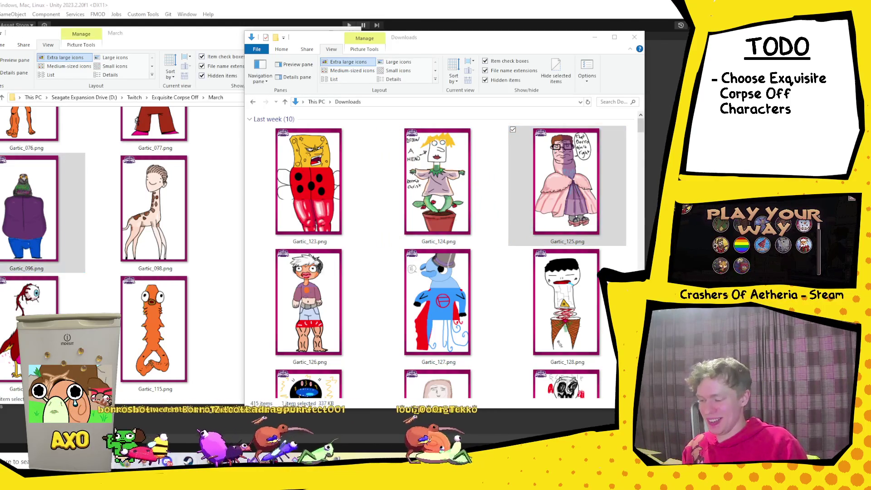
{"action": "key", "text": "alt+Tab"}
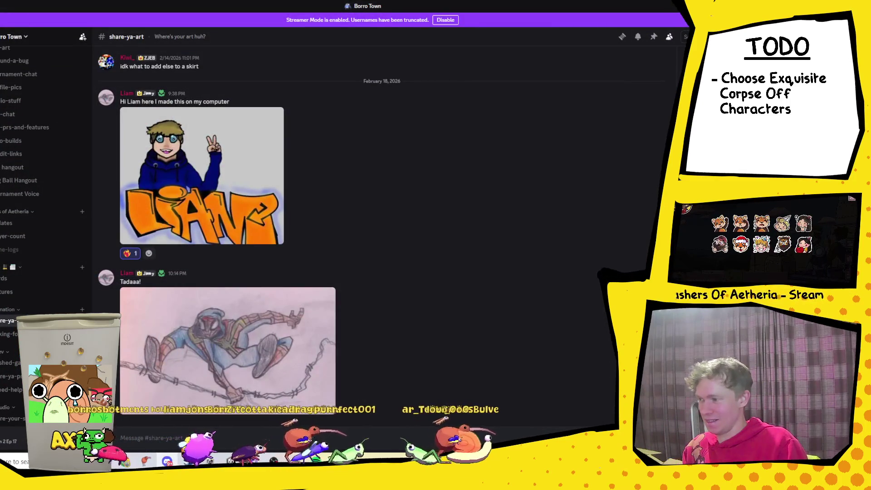
Drag Gartic_096.png from March into a Discord direct message and send it.
{"action": "left_click", "coordinate": [27, 155]}
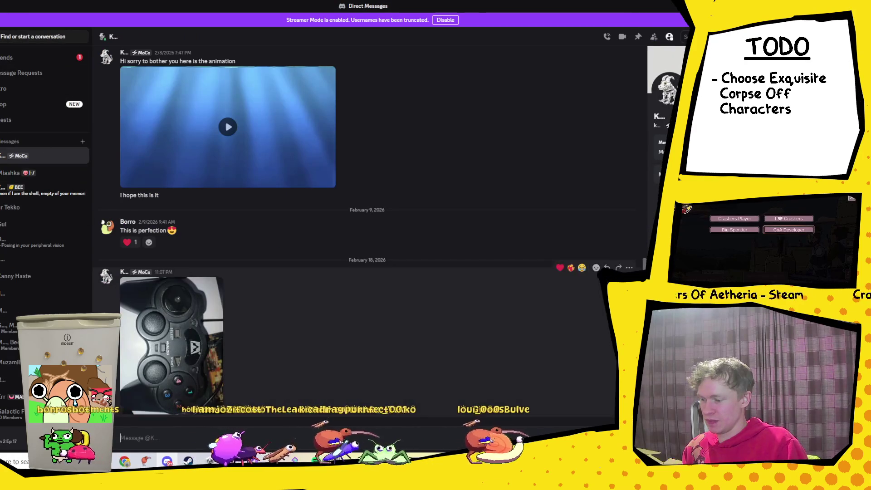
{"action": "left_click", "coordinate": [27, 173]}
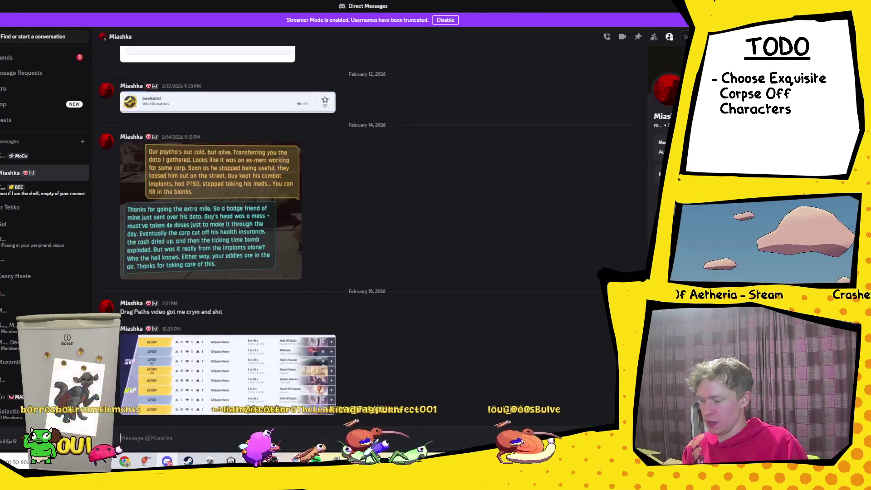
{"action": "mouse_move", "coordinate": [145, 461]}
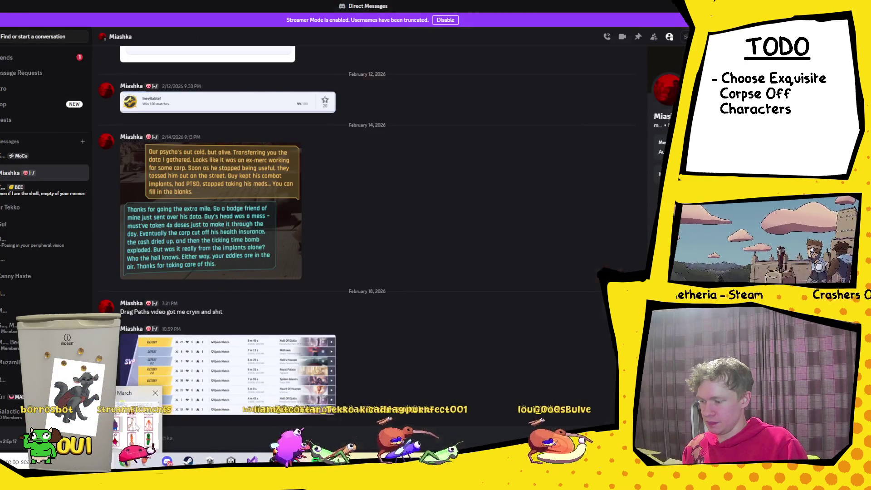
{"action": "left_click", "coordinate": [141, 422]}
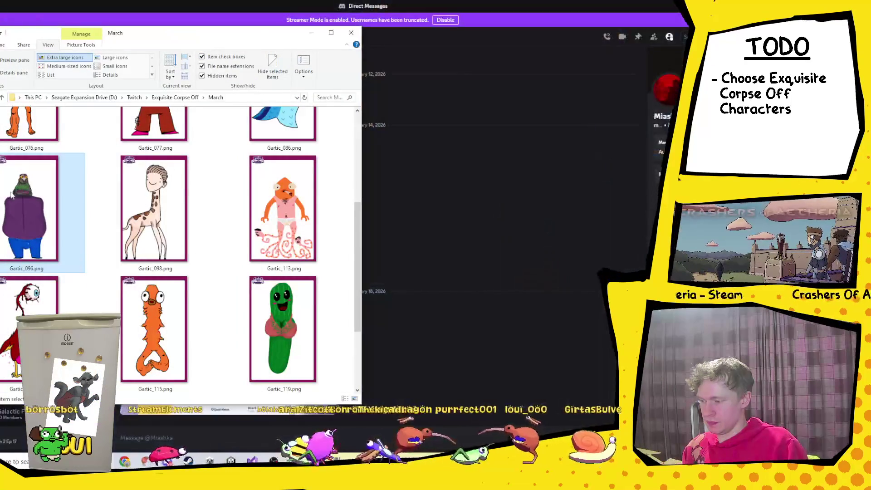
{"action": "mouse_move", "coordinate": [27, 208]}
{"action": "left_mouse_down"}
{"action": "mouse_move", "coordinate": [378, 383]}
{"action": "mouse_move", "coordinate": [367, 227]}
{"action": "left_mouse_up"}
{"action": "key", "text": "Return"}
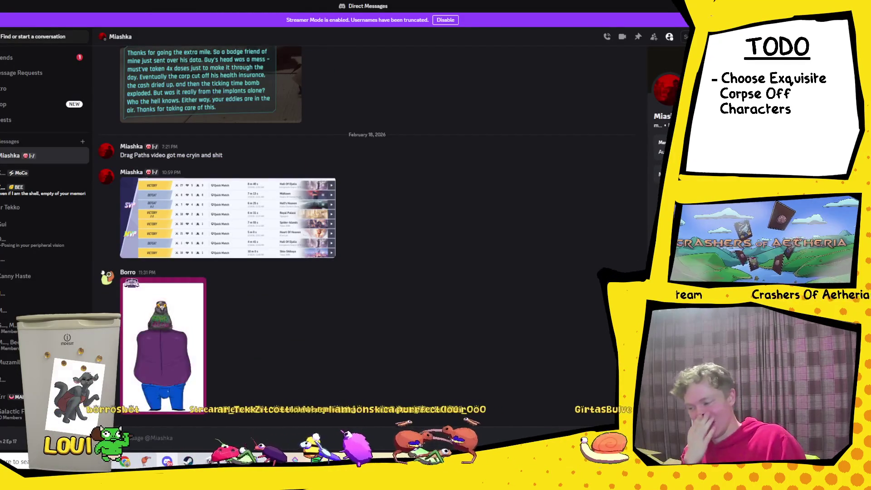
{"action": "key", "text": "alt+Tab"}
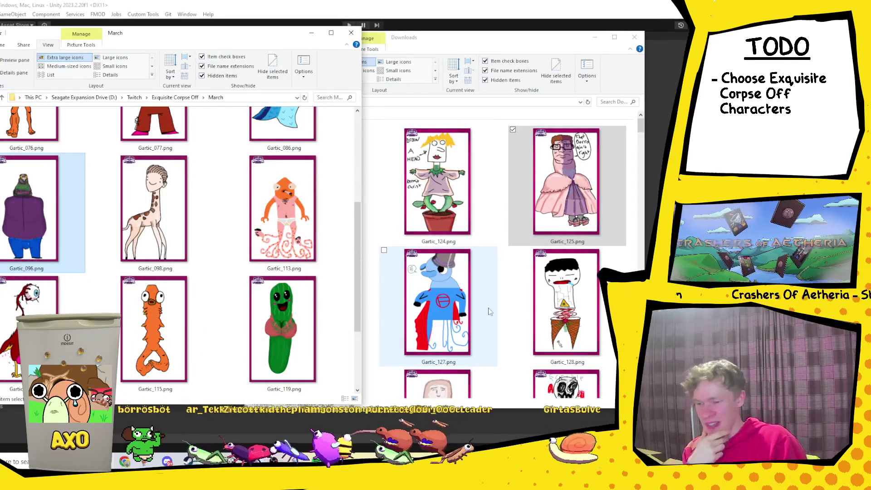
Paste the brown-legged figure card Gartic_130.png into March beside Gartic_119 and Gartic_124.
{"action": "left_click", "coordinate": [506, 306]}
{"action": "scroll", "coordinate": [506, 306], "scroll_direction": "down", "scroll_amount": 2}
{"action": "scroll", "coordinate": [506, 307], "scroll_direction": "down", "scroll_amount": 2}
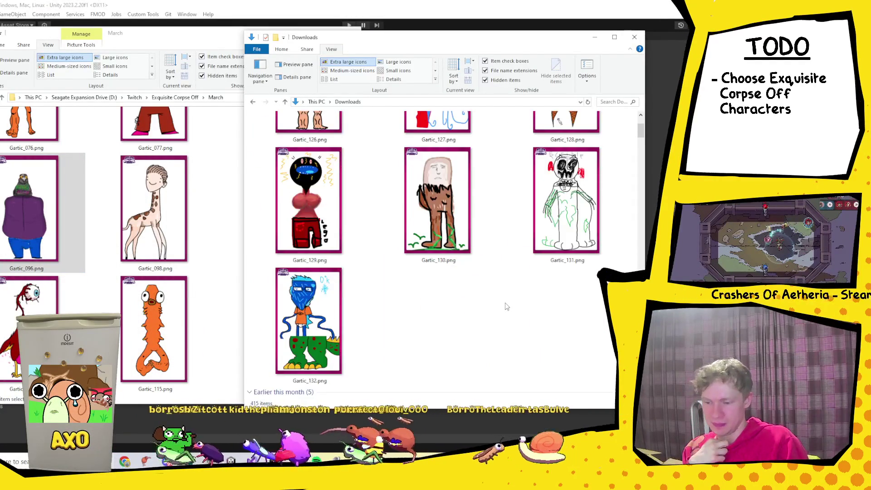
{"action": "scroll", "coordinate": [490, 208], "scroll_direction": "up", "scroll_amount": 2}
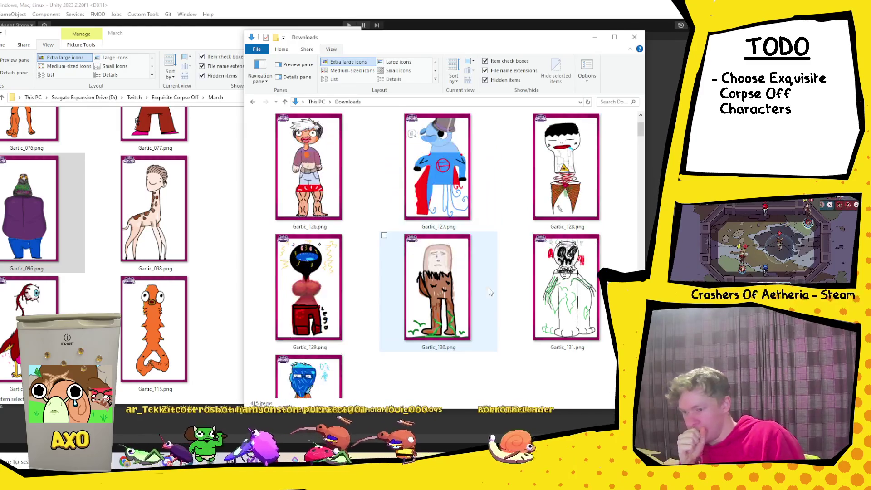
{"action": "left_click", "coordinate": [462, 307]}
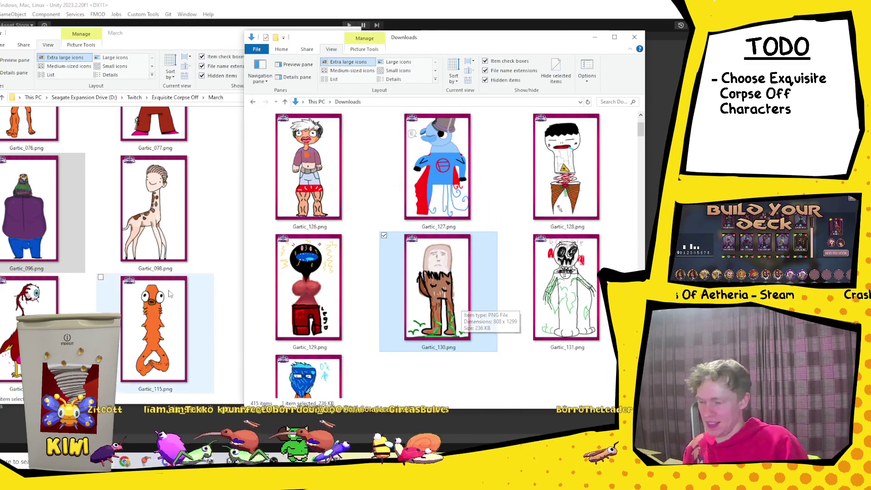
{"action": "left_click", "coordinate": [227, 291]}
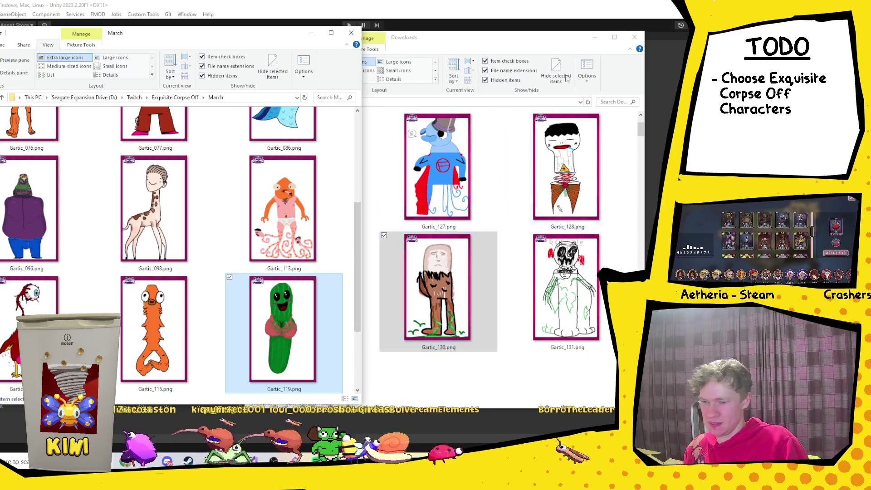
{"action": "scroll", "coordinate": [221, 323], "scroll_direction": "down", "scroll_amount": 1}
{"action": "scroll", "coordinate": [221, 323], "scroll_direction": "up", "scroll_amount": 2}
{"action": "scroll", "coordinate": [221, 323], "scroll_direction": "down", "scroll_amount": 2}
{"action": "left_click", "coordinate": [267, 363]}
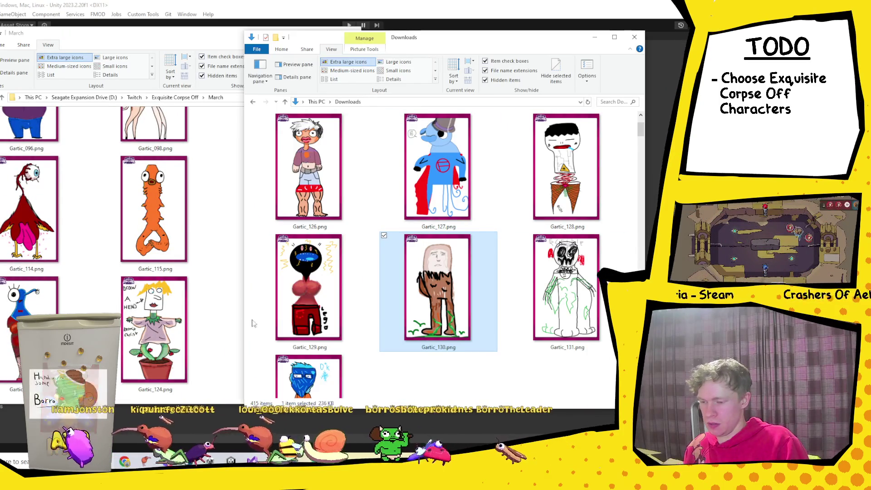
{"action": "key", "text": "ctrl+v"}
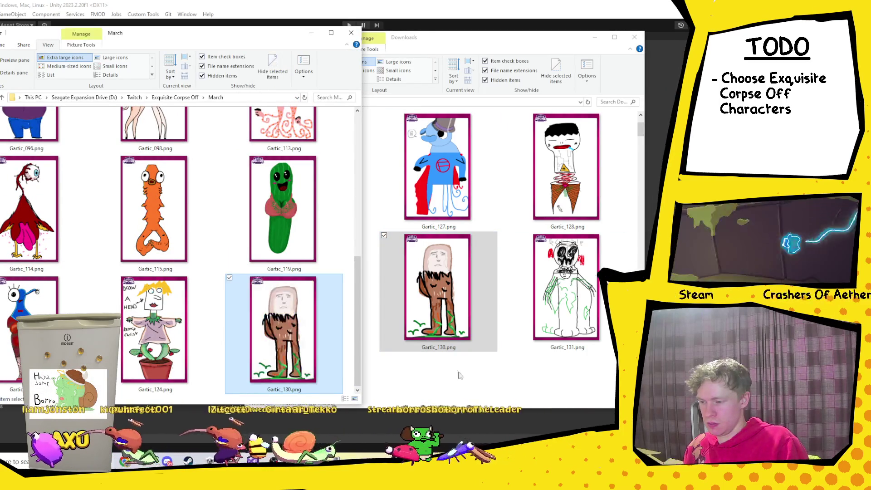
{"action": "left_click", "coordinate": [551, 44]}
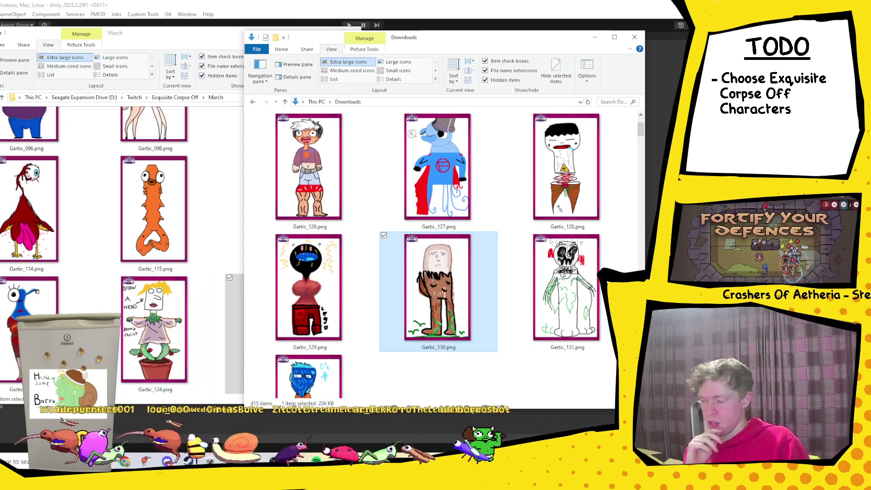
Scroll to Gartic_056.png in Downloads and drag it into the March folder.
{"action": "scroll", "coordinate": [519, 223], "scroll_direction": "up", "scroll_amount": 5}
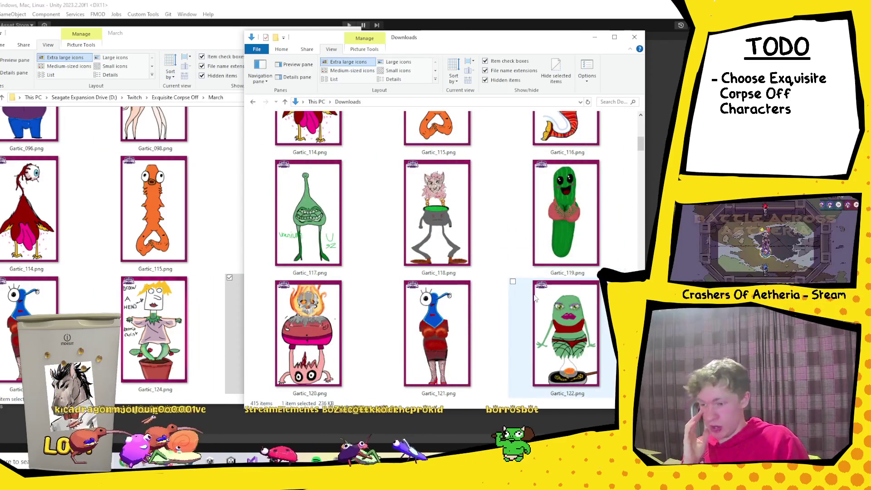
{"action": "scroll", "coordinate": [535, 297], "scroll_direction": "up", "scroll_amount": 1}
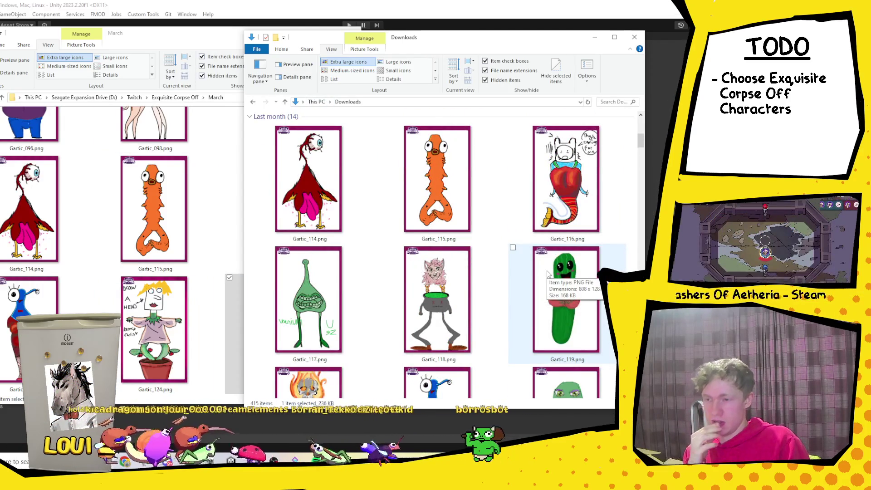
{"action": "scroll", "coordinate": [547, 274], "scroll_direction": "down", "scroll_amount": 1}
{"action": "scroll", "coordinate": [544, 304], "scroll_direction": "down", "scroll_amount": 1}
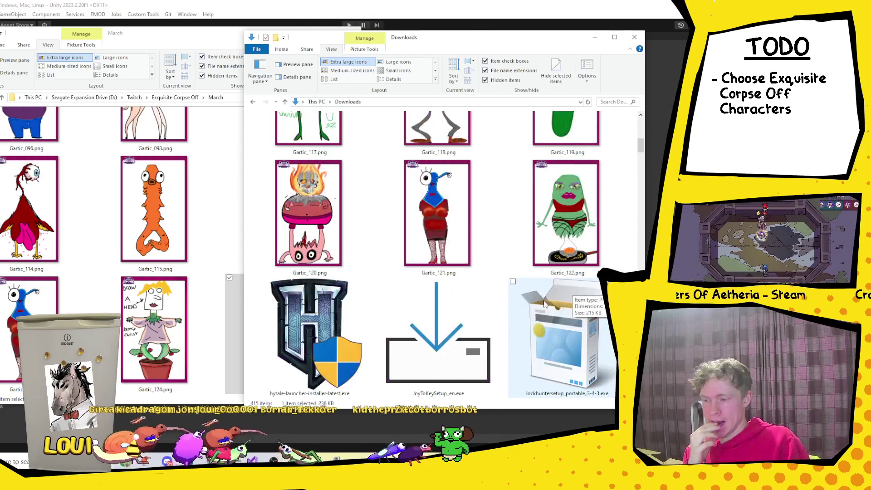
{"action": "scroll", "coordinate": [520, 309], "scroll_direction": "down", "scroll_amount": 10}
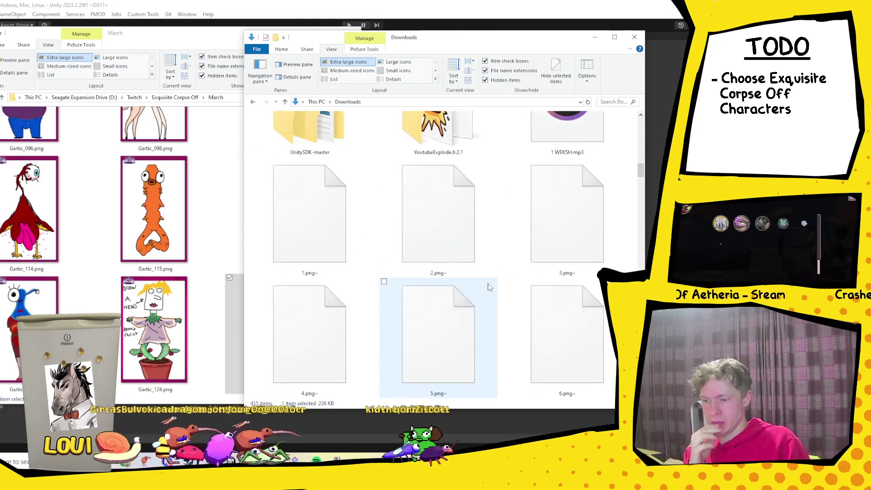
{"action": "scroll", "coordinate": [489, 286], "scroll_direction": "down", "scroll_amount": 8}
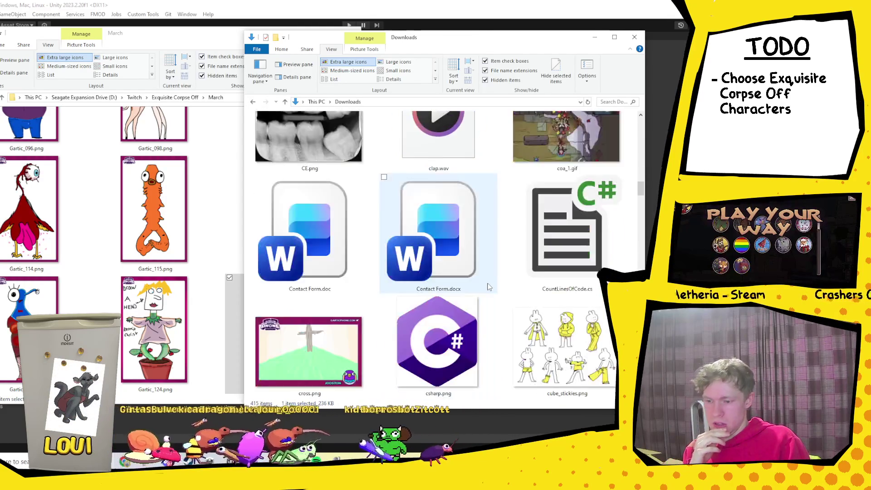
{"action": "scroll", "coordinate": [489, 286], "scroll_direction": "down", "scroll_amount": 5}
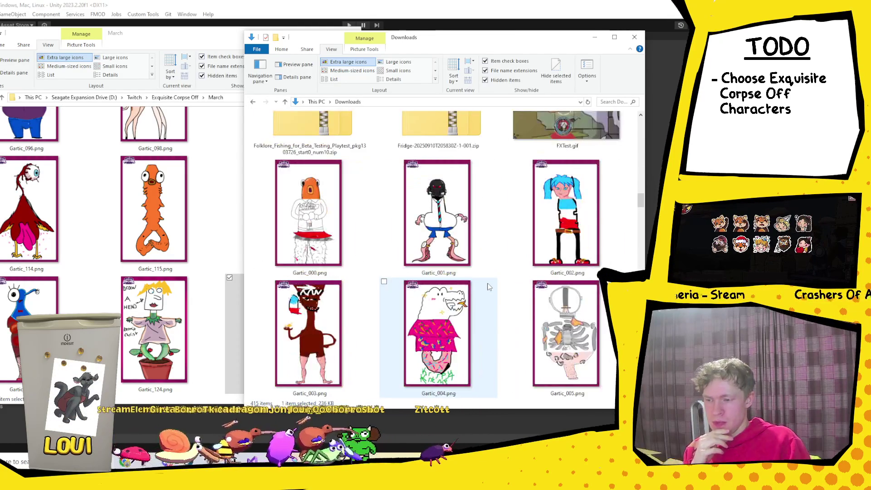
{"action": "scroll", "coordinate": [501, 248], "scroll_direction": "down", "scroll_amount": 15}
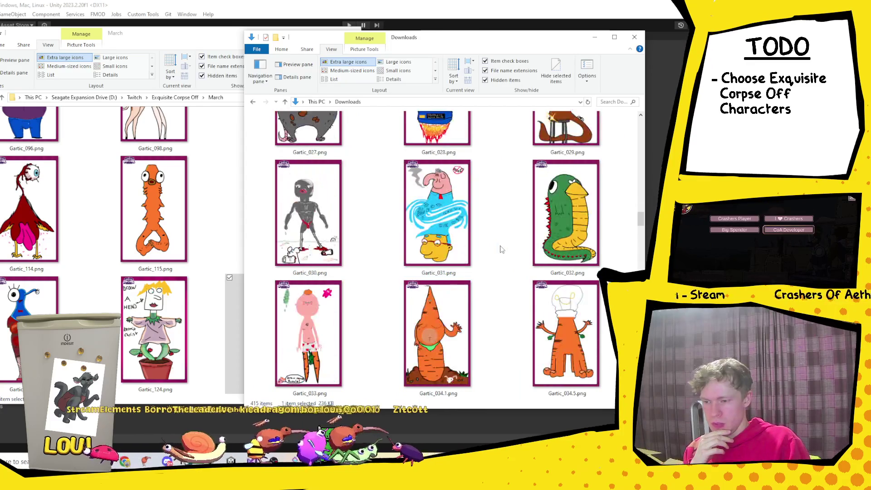
{"action": "scroll", "coordinate": [501, 248], "scroll_direction": "down", "scroll_amount": 10}
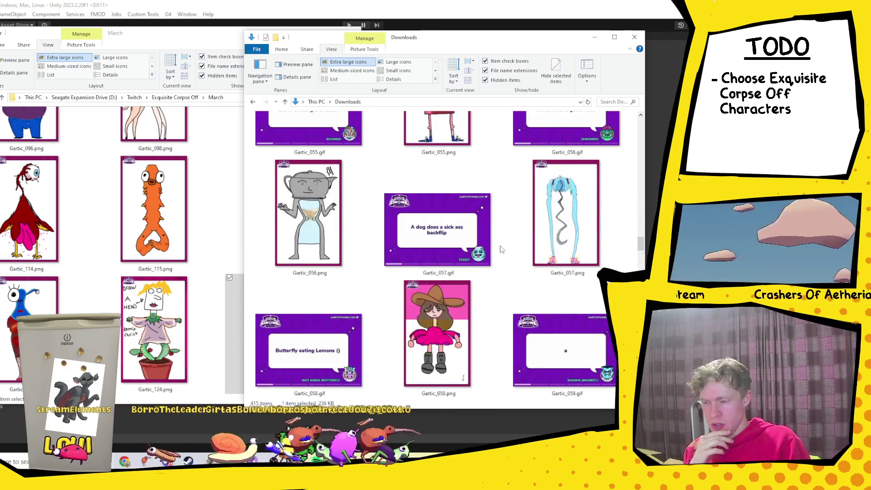
{"action": "left_click", "coordinate": [325, 296]}
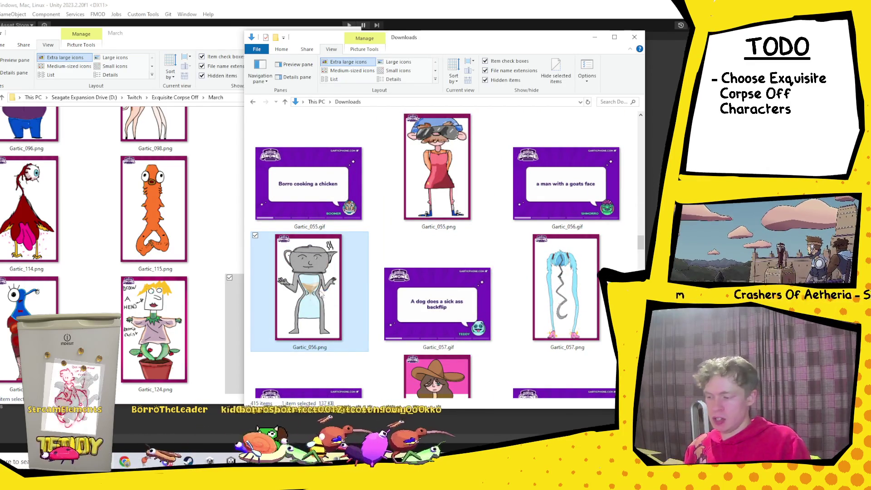
{"action": "left_click_drag", "start_coordinate": [217, 280], "coordinate": [218, 256]}
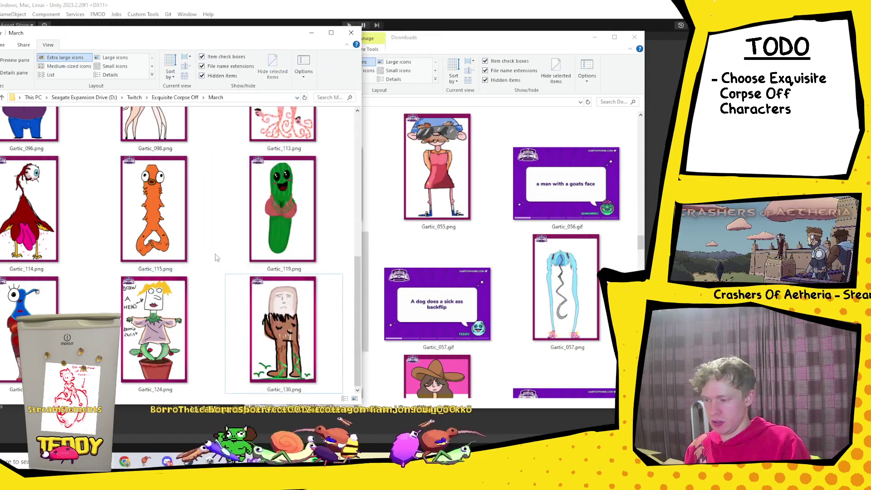
Inspect the Gartic_057 and Gartic_059 cards in Downloads.
{"action": "left_click", "coordinate": [513, 342]}
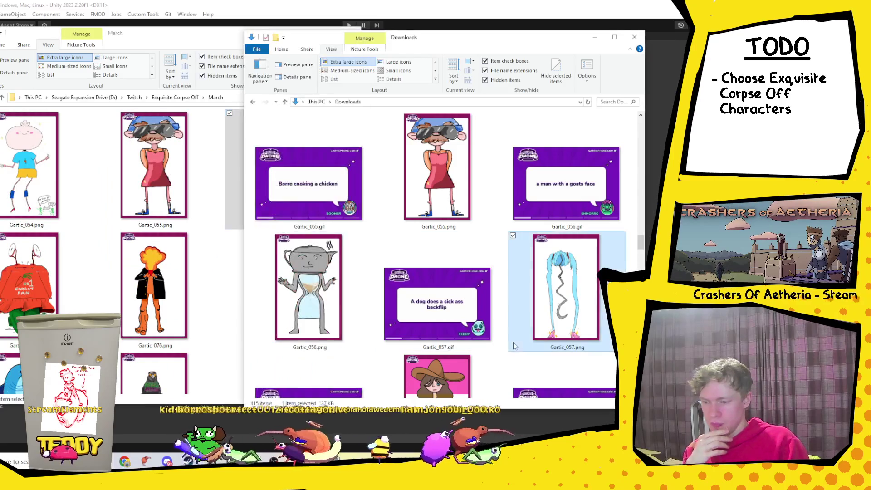
{"action": "scroll", "coordinate": [521, 274], "scroll_direction": "down", "scroll_amount": 3}
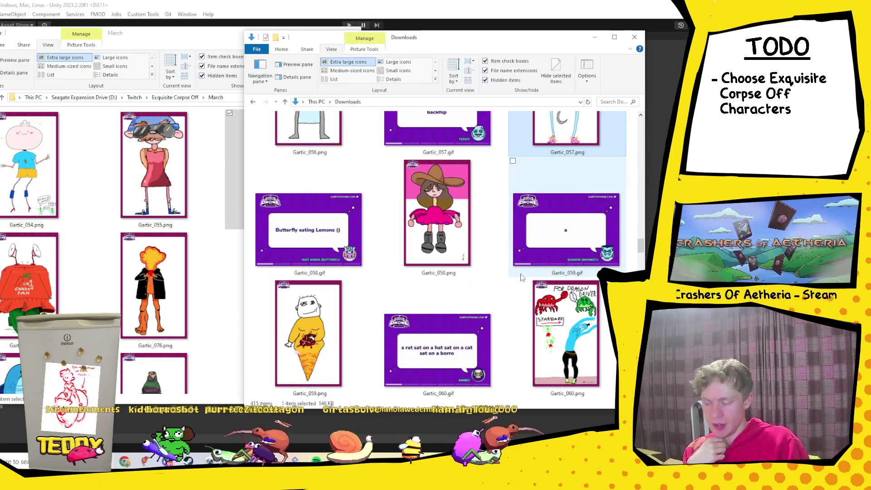
{"action": "scroll", "coordinate": [521, 277], "scroll_direction": "down", "scroll_amount": 3}
{"action": "scroll", "coordinate": [294, 245], "scroll_direction": "up", "scroll_amount": 2}
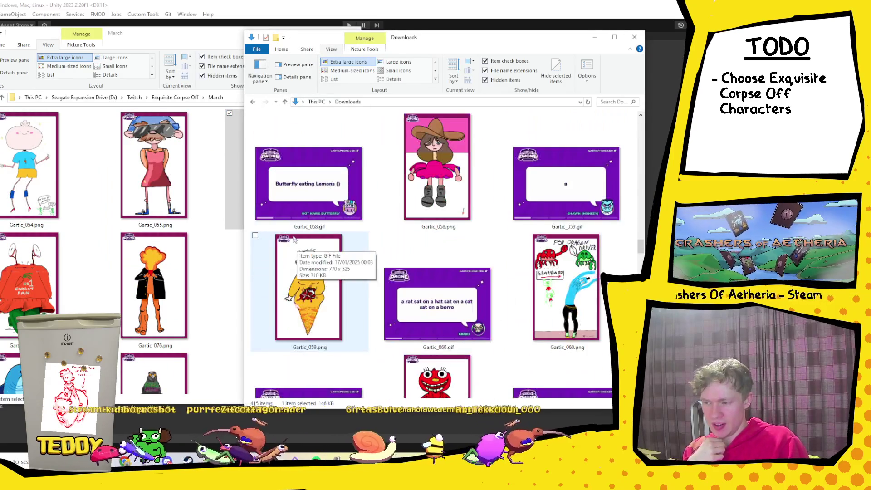
{"action": "left_click", "coordinate": [308, 297]}
{"action": "scroll", "coordinate": [325, 300], "scroll_direction": "down", "scroll_amount": 2}
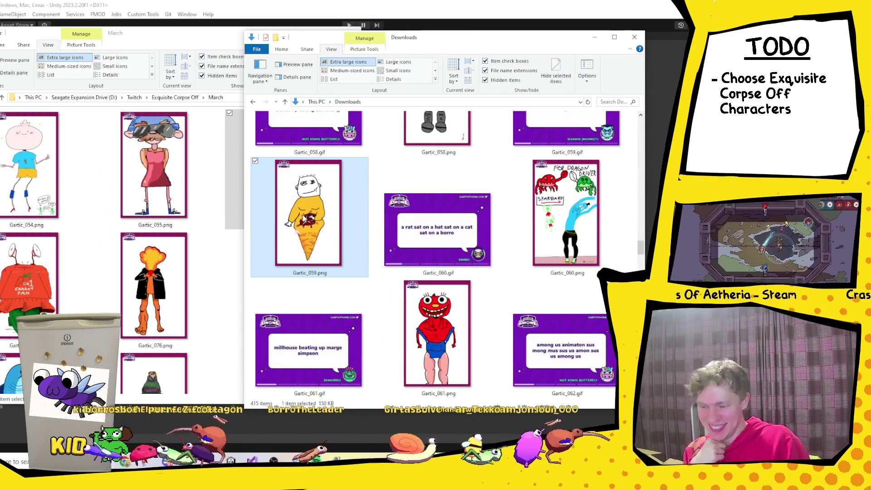
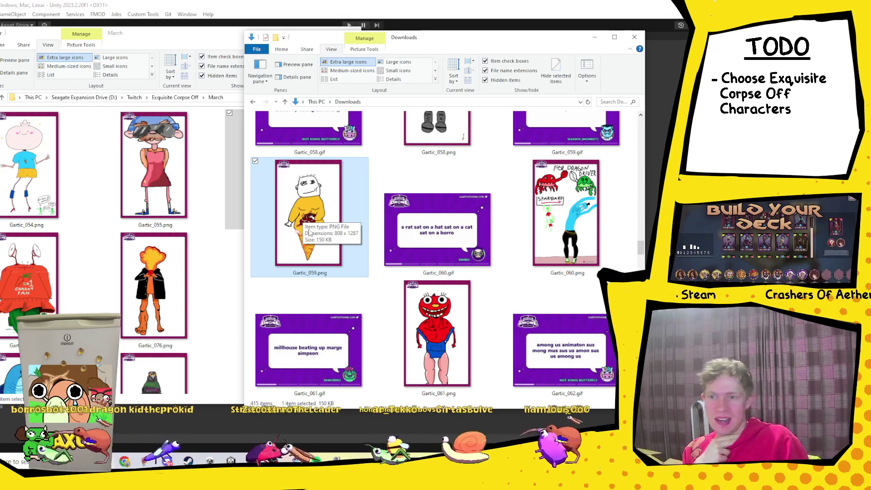
Compare Downloads drawings such as Gartic_053.png against what is already in the March folder.
{"action": "scroll", "coordinate": [380, 276], "scroll_direction": "up", "scroll_amount": 6}
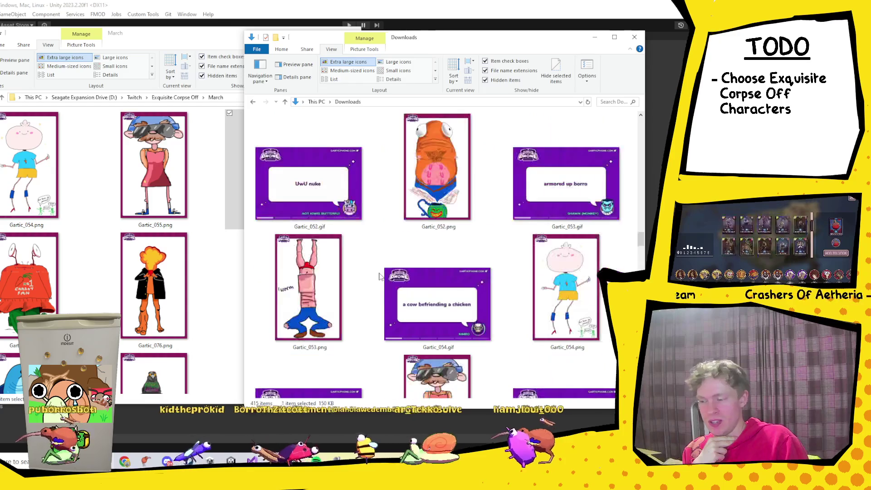
{"action": "scroll", "coordinate": [379, 277], "scroll_direction": "down", "scroll_amount": 2}
{"action": "left_click", "coordinate": [339, 226]}
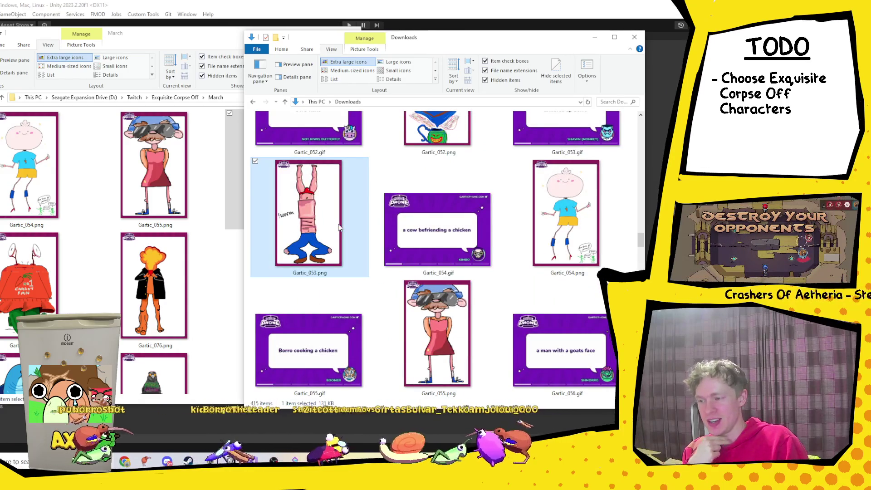
{"action": "scroll", "coordinate": [210, 256], "scroll_direction": "down", "scroll_amount": 5}
{"action": "scroll", "coordinate": [209, 257], "scroll_direction": "up", "scroll_amount": 5}
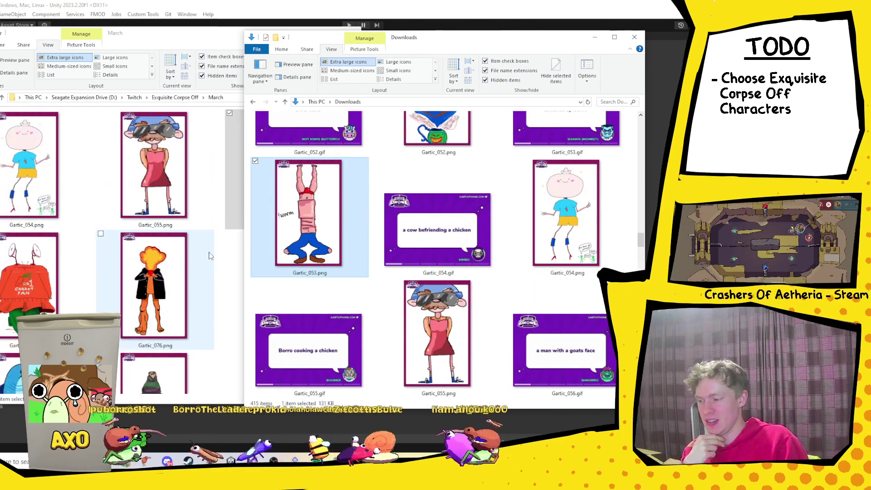
{"action": "left_click", "coordinate": [227, 259]}
{"action": "scroll", "coordinate": [227, 259], "scroll_direction": "down", "scroll_amount": 10}
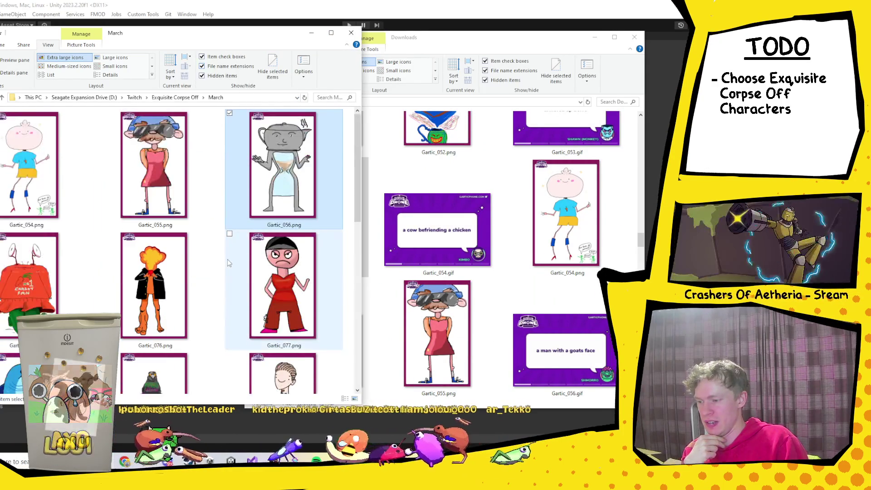
{"action": "scroll", "coordinate": [227, 260], "scroll_direction": "up", "scroll_amount": 10}
{"action": "left_click", "coordinate": [366, 213]}
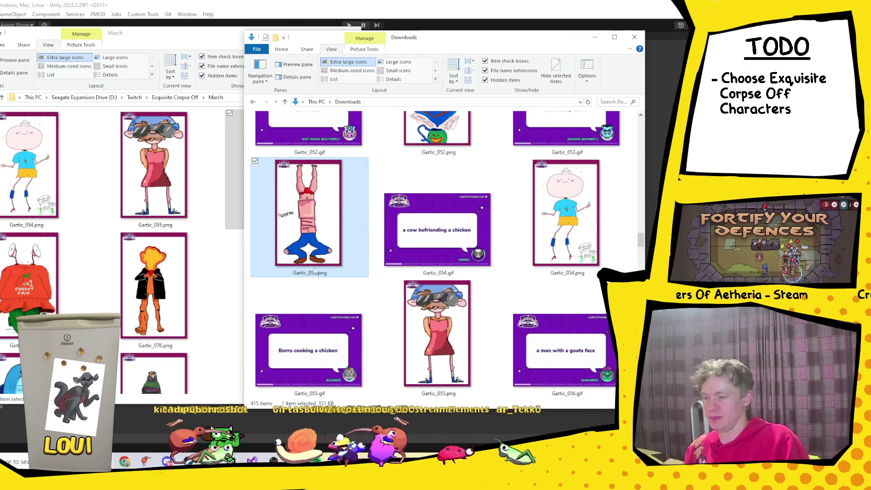
{"action": "left_click", "coordinate": [227, 331]}
{"action": "scroll", "coordinate": [228, 331], "scroll_direction": "down", "scroll_amount": 10}
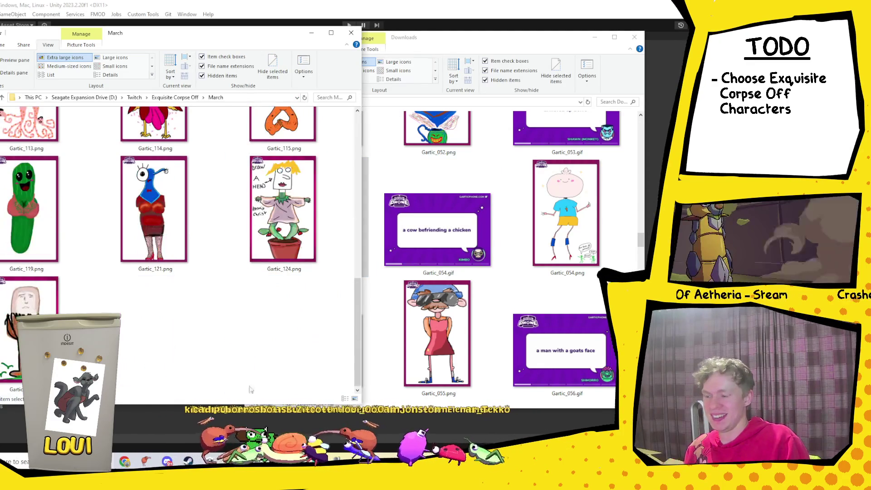
{"action": "left_click", "coordinate": [261, 339]}
{"action": "scroll", "coordinate": [261, 339], "scroll_direction": "up", "scroll_amount": 10}
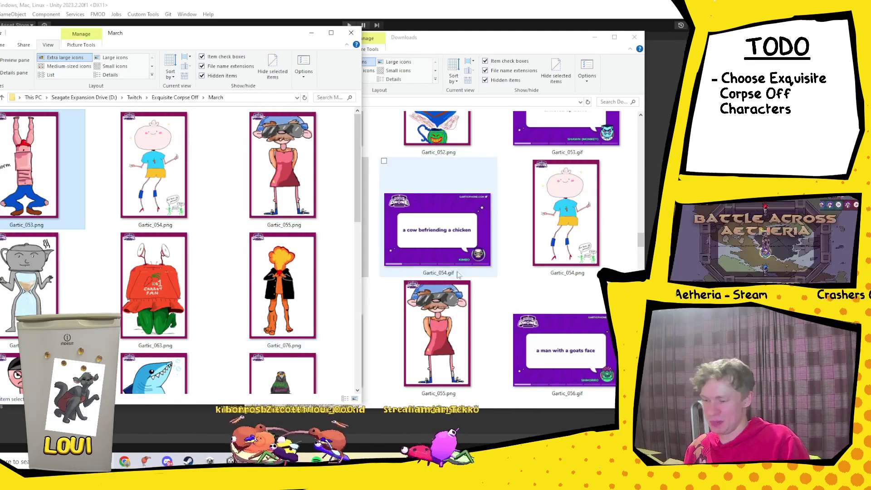
Look over the Downloads candidates from Gartic_056.gif down to Gartic_061.png.
{"action": "left_click", "coordinate": [578, 290]}
{"action": "scroll", "coordinate": [576, 284], "scroll_direction": "down", "scroll_amount": 2}
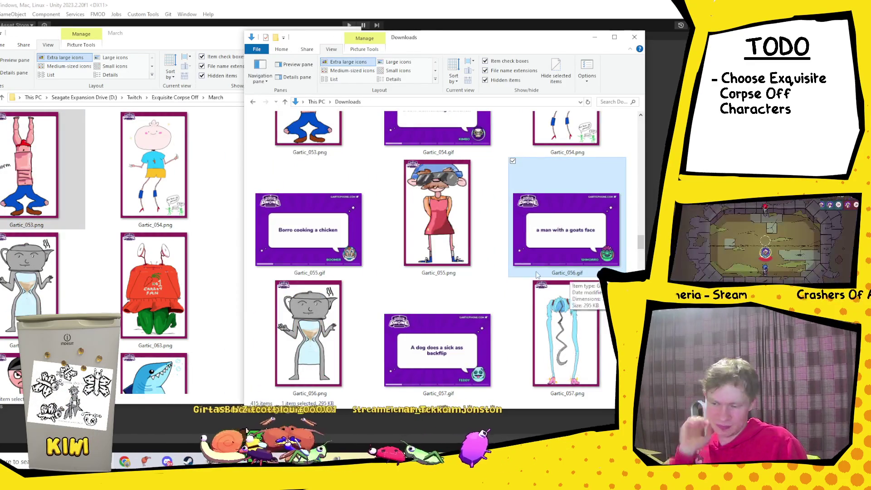
{"action": "scroll", "coordinate": [536, 274], "scroll_direction": "down", "scroll_amount": 4}
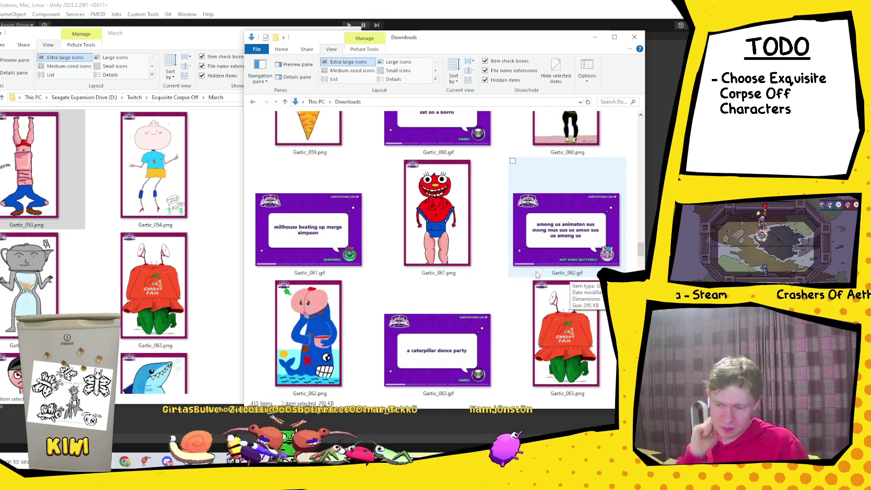
{"action": "scroll", "coordinate": [537, 274], "scroll_direction": "down", "scroll_amount": 3}
{"action": "scroll", "coordinate": [487, 272], "scroll_direction": "up", "scroll_amount": 2}
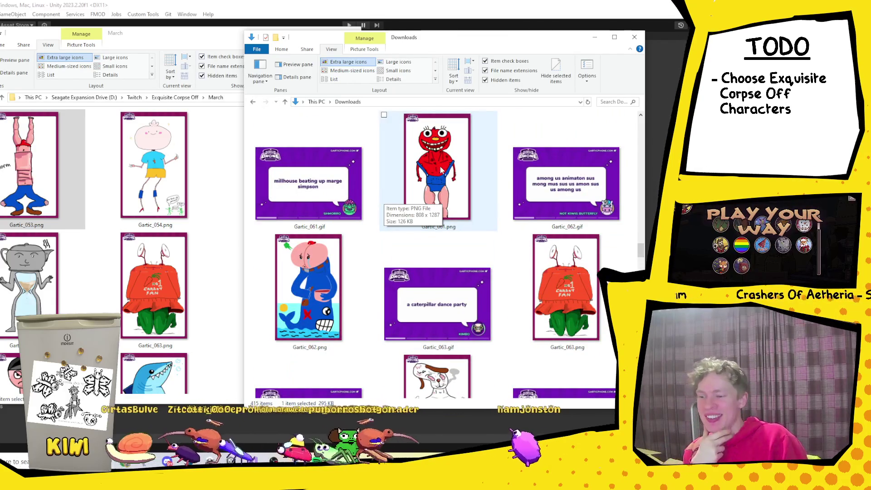
{"action": "left_click", "coordinate": [440, 170]}
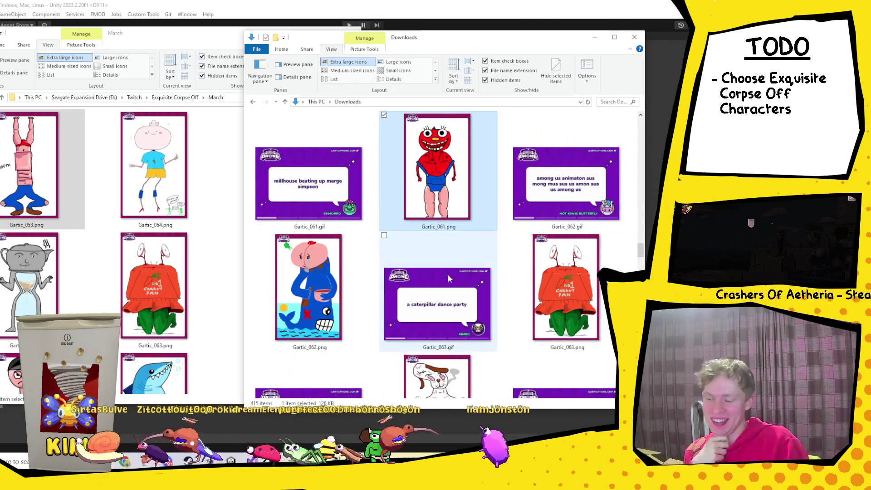
{"action": "scroll", "coordinate": [449, 277], "scroll_direction": "down", "scroll_amount": 1}
{"action": "scroll", "coordinate": [448, 278], "scroll_direction": "up", "scroll_amount": 1}
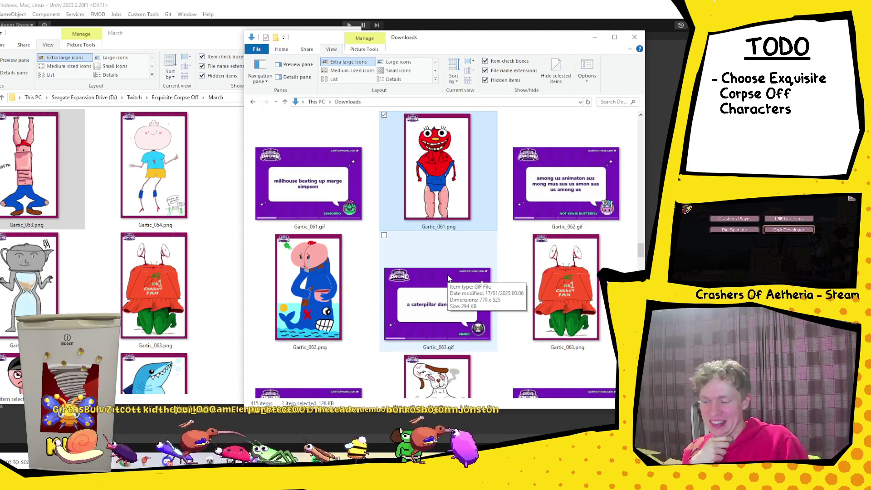
{"action": "scroll", "coordinate": [448, 277], "scroll_direction": "down", "scroll_amount": 2}
{"action": "scroll", "coordinate": [448, 277], "scroll_direction": "up", "scroll_amount": 3}
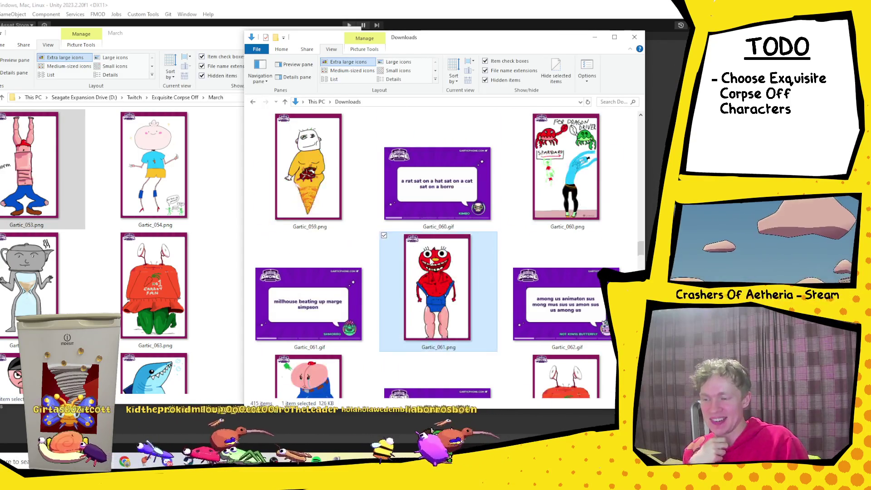
{"action": "scroll", "coordinate": [436, 195], "scroll_direction": "down", "scroll_amount": 3}
{"action": "scroll", "coordinate": [437, 195], "scroll_direction": "up", "scroll_amount": 1}
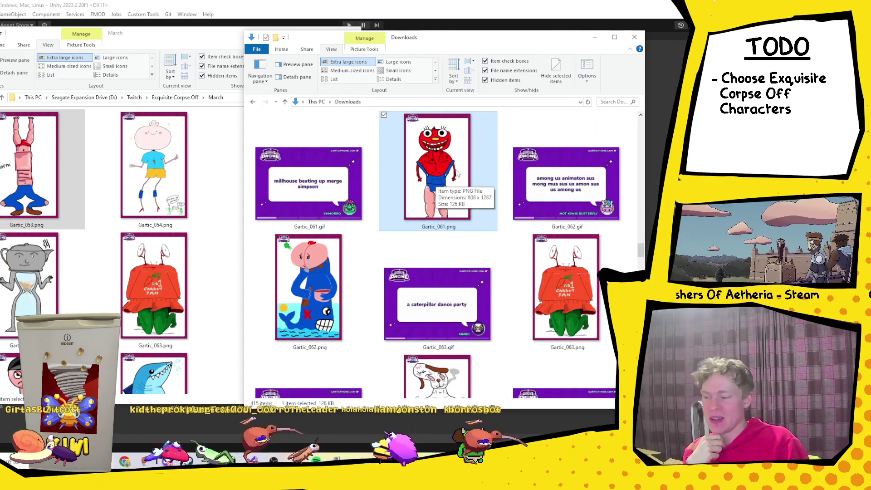
{"action": "scroll", "coordinate": [457, 172], "scroll_direction": "down", "scroll_amount": 1}
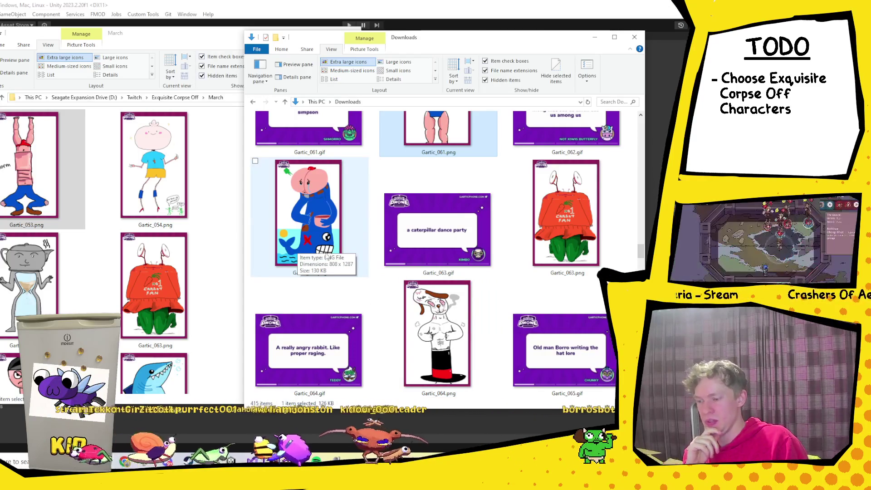
Paste the Gartic_061.png and Gartic_062.png drawings into the March folder.
{"action": "left_click", "coordinate": [320, 218]}
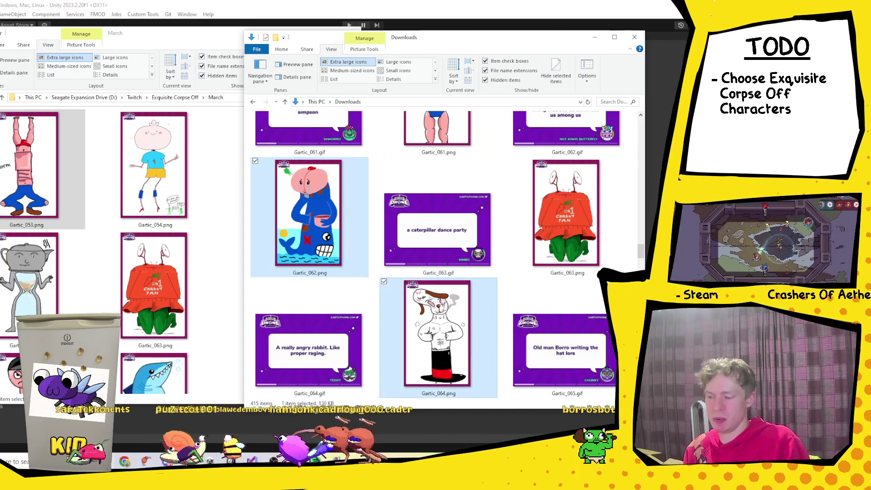
{"action": "left_click", "coordinate": [429, 136], "text": "ctrl"}
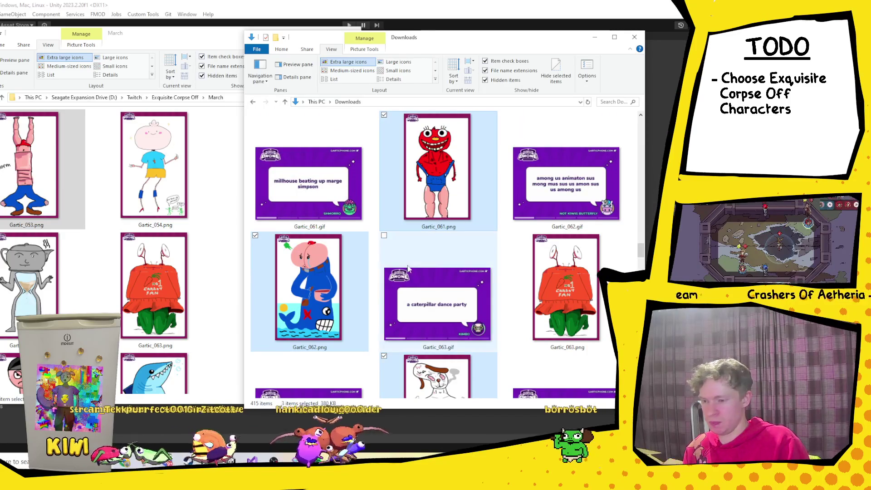
{"action": "left_click", "coordinate": [220, 387]}
{"action": "key", "text": "ctrl+v"}
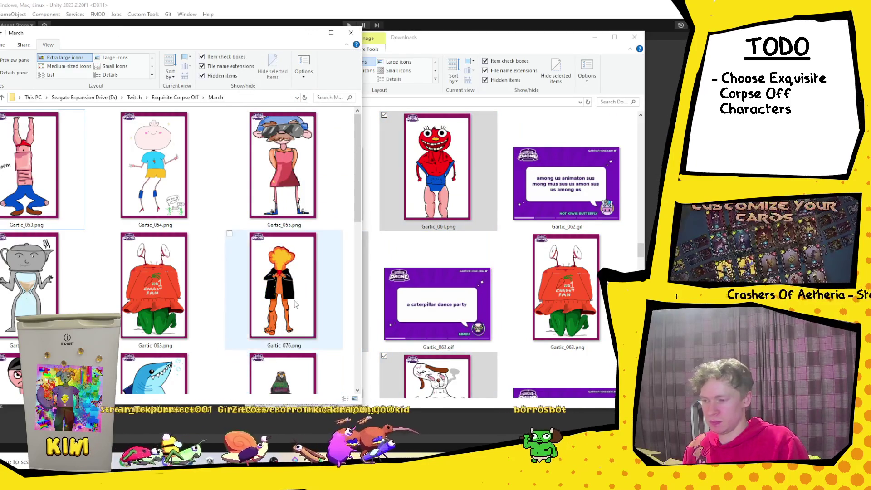
Drag Gartic_065.png into the March folder, then take the Downloads window up to This PC.
{"action": "scroll", "coordinate": [453, 272], "scroll_direction": "down", "scroll_amount": 4}
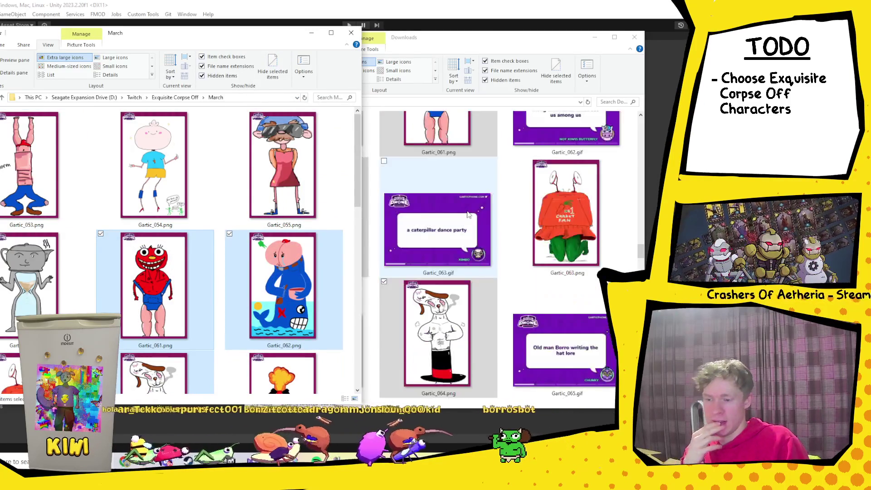
{"action": "left_click", "coordinate": [603, 339]}
{"action": "left_click_drag", "start_coordinate": [362, 229], "coordinate": [245, 229]}
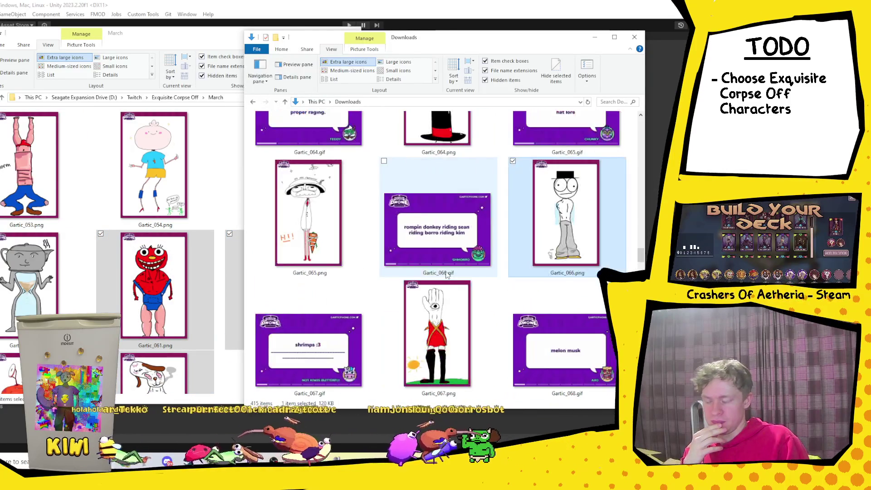
{"action": "left_click", "coordinate": [312, 207]}
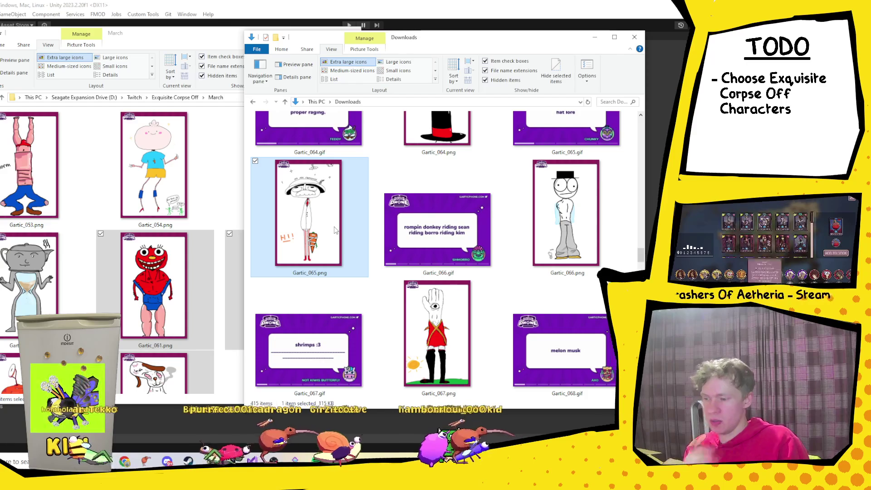
{"action": "left_click_drag", "start_coordinate": [272, 279], "coordinate": [157, 175]}
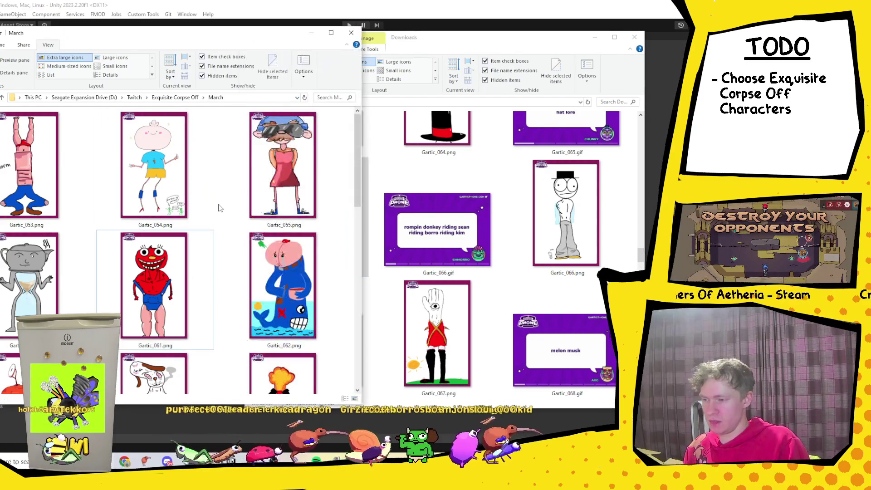
{"action": "left_click", "coordinate": [462, 41]}
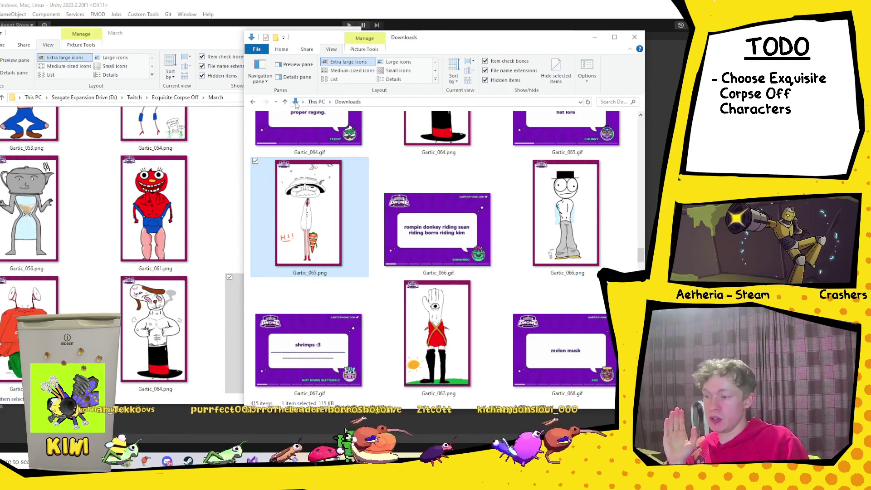
{"action": "left_click", "coordinate": [320, 102]}
Navigate to D:\Twitch\Exquisite Corpse Off\Jan.
{"action": "double_click", "coordinate": [544, 178]}
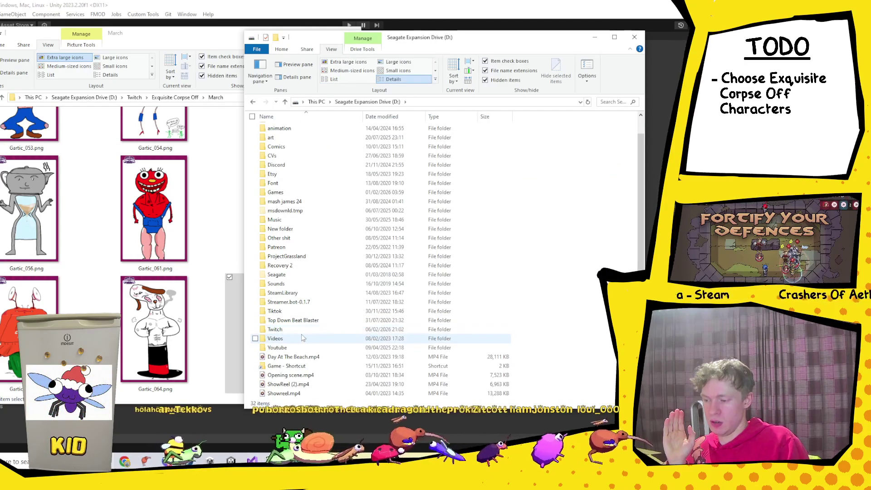
{"action": "left_click", "coordinate": [300, 330]}
{"action": "double_click", "coordinate": [299, 332]}
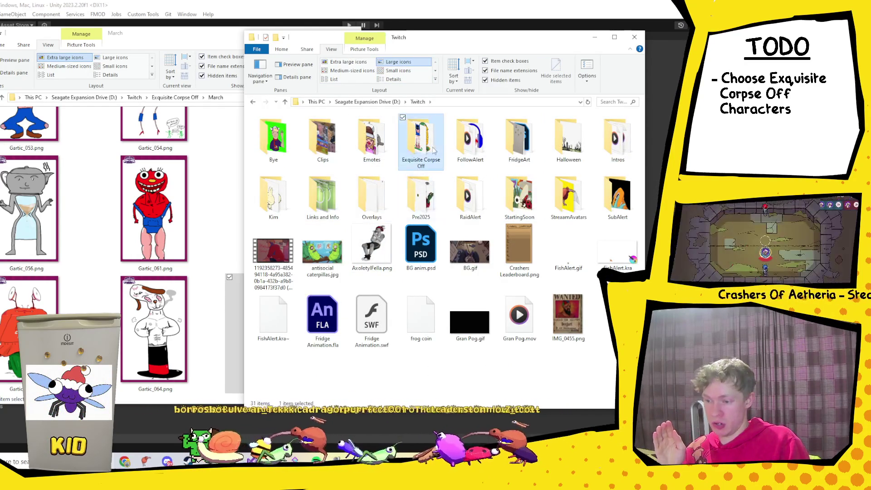
{"action": "double_click", "coordinate": [421, 138]}
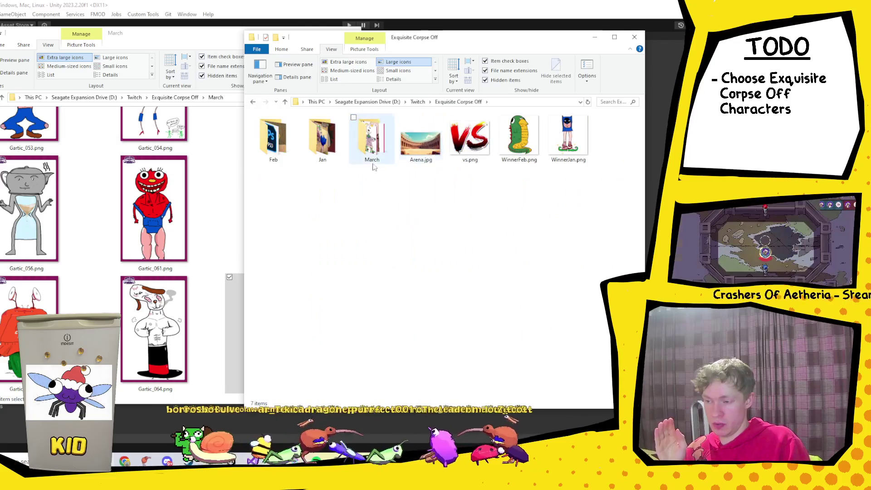
{"action": "double_click", "coordinate": [320, 139]}
Browse the Jan drawings, checking Gartic_0009_Gartic_009.png against the last drawings in March.
{"action": "scroll", "coordinate": [453, 249], "scroll_direction": "down", "scroll_amount": 6}
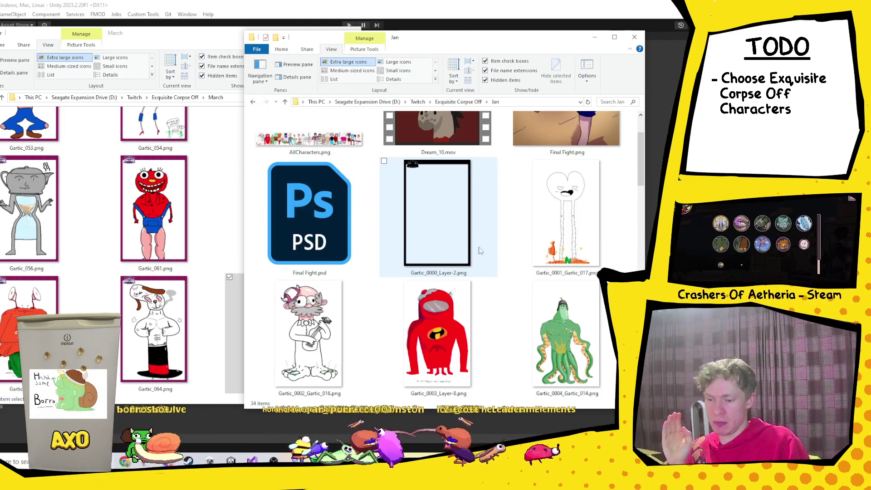
{"action": "scroll", "coordinate": [465, 259], "scroll_direction": "down", "scroll_amount": 1}
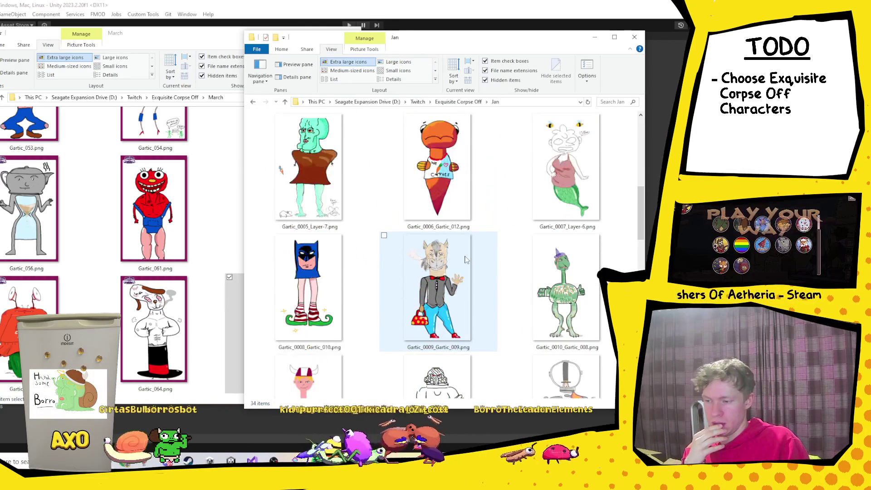
{"action": "scroll", "coordinate": [464, 259], "scroll_direction": "down", "scroll_amount": 2}
{"action": "left_click", "coordinate": [434, 222]}
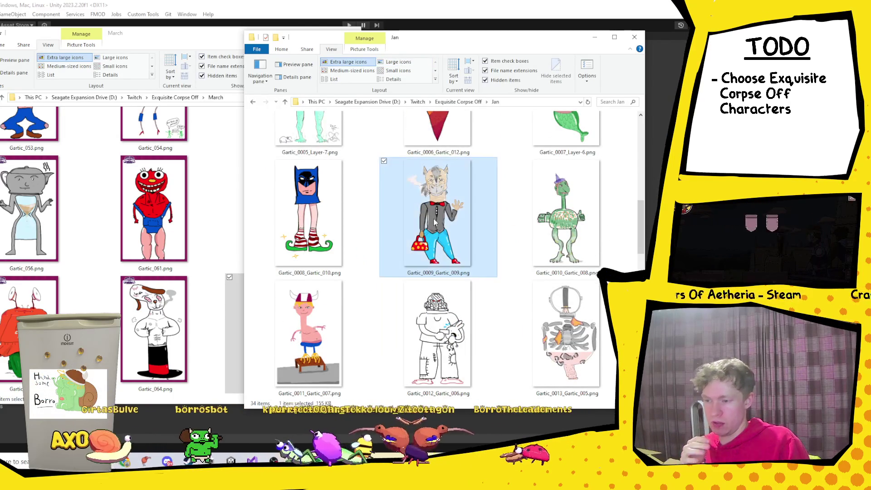
{"action": "left_click", "coordinate": [218, 349]}
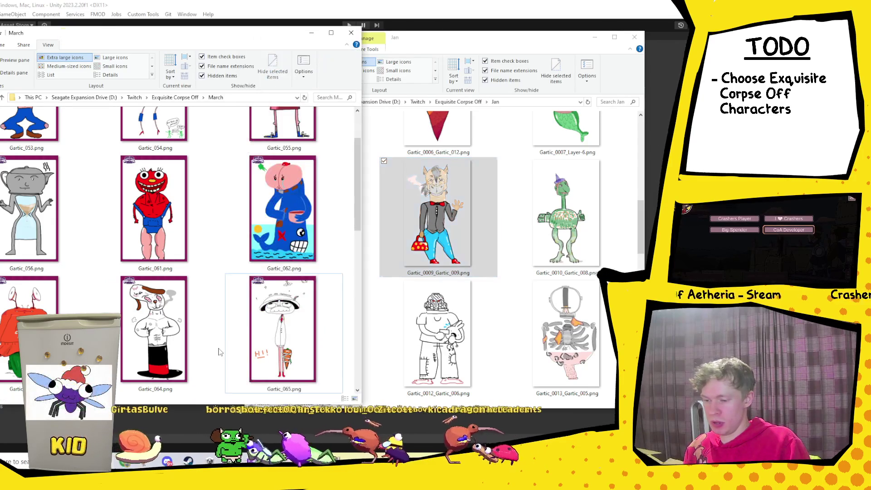
{"action": "key", "text": "End"}
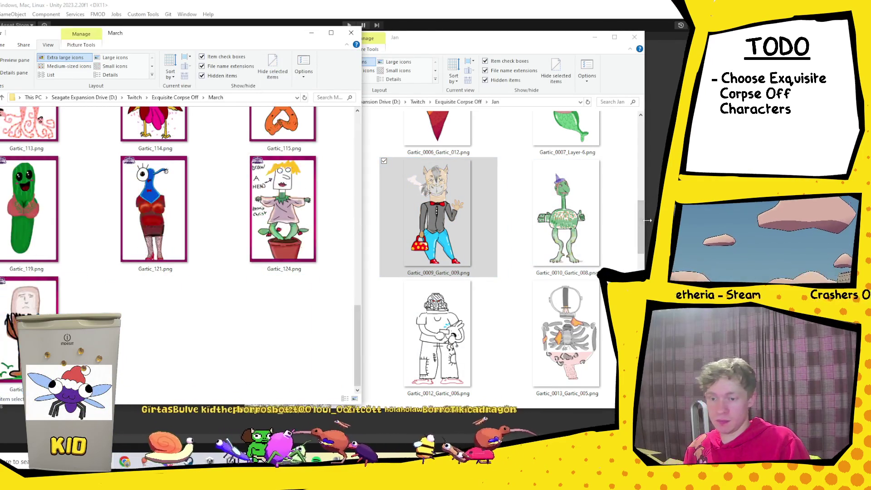
{"action": "left_click", "coordinate": [619, 226]}
Copy the grey cat drawing Gartic_0016_Gartic_022.png into March, then go up to Twitch.
{"action": "scroll", "coordinate": [616, 223], "scroll_direction": "down", "scroll_amount": 4}
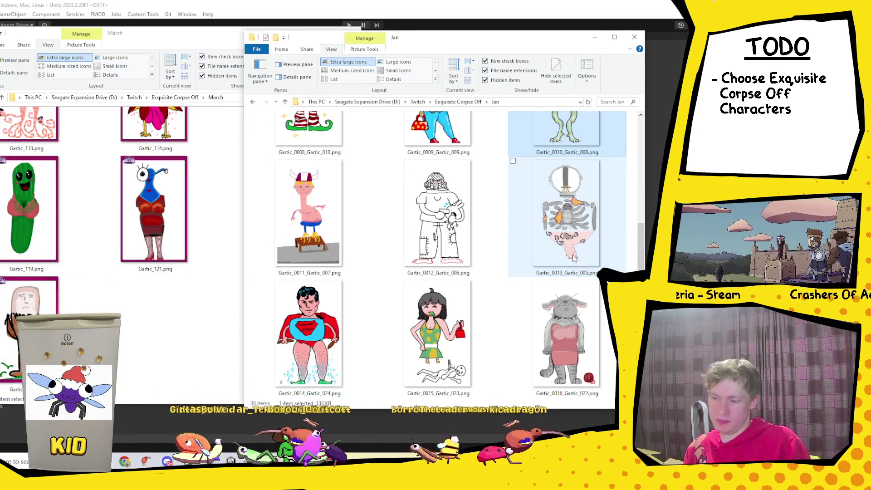
{"action": "scroll", "coordinate": [563, 257], "scroll_direction": "down", "scroll_amount": 4}
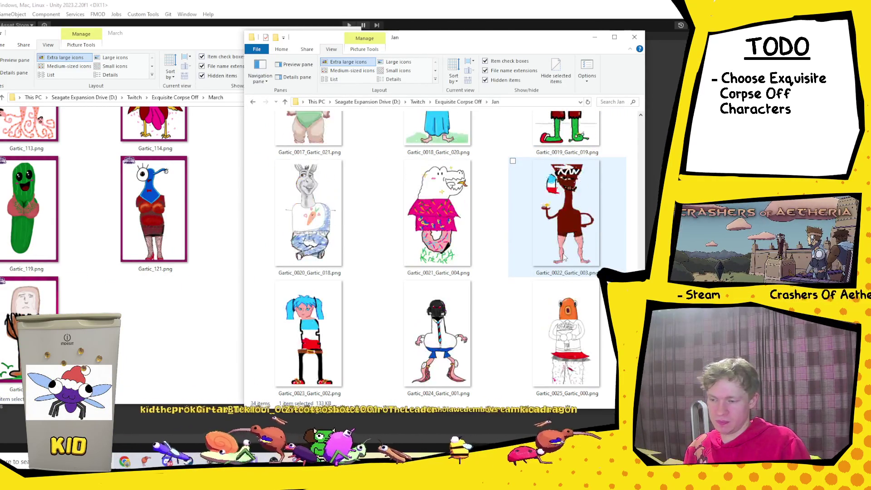
{"action": "scroll", "coordinate": [563, 257], "scroll_direction": "down", "scroll_amount": 2}
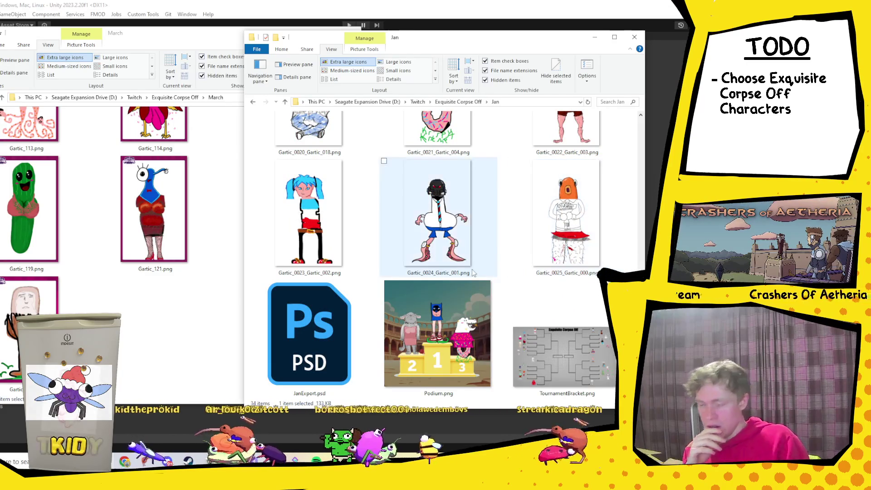
{"action": "scroll", "coordinate": [478, 262], "scroll_direction": "up", "scroll_amount": 3}
{"action": "scroll", "coordinate": [477, 263], "scroll_direction": "down", "scroll_amount": 3}
{"action": "scroll", "coordinate": [499, 272], "scroll_direction": "up", "scroll_amount": 5}
{"action": "double_click", "coordinate": [577, 295]}
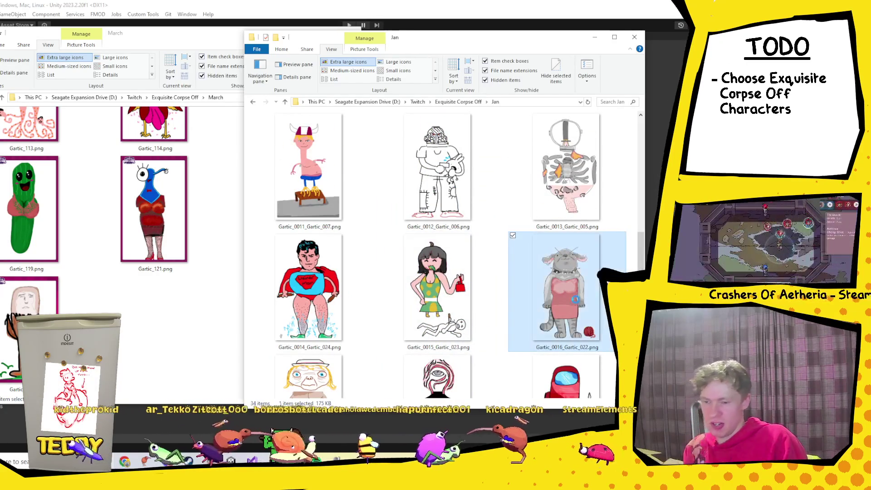
{"action": "left_click_drag", "start_coordinate": [168, 334], "coordinate": [158, 333]}
{"action": "left_click", "coordinate": [417, 101]}
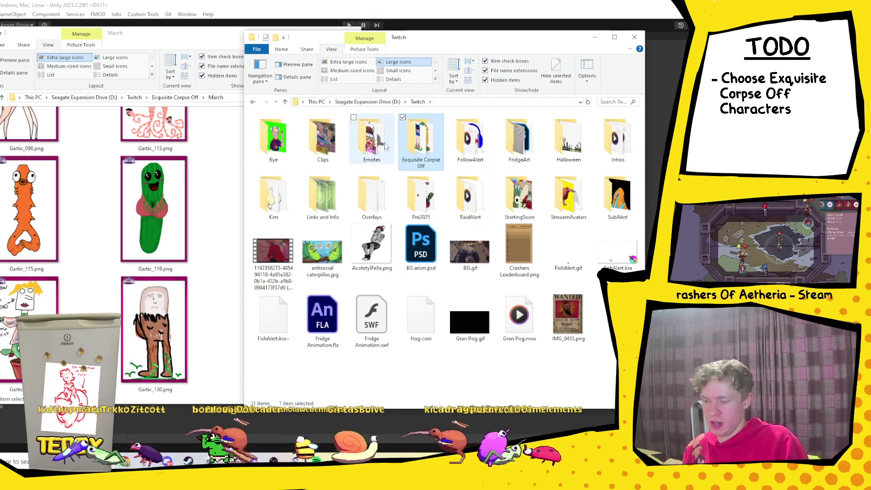
Open Exquisite Corpse Off > Feb and weigh Gartic_027 and Gartic_029 against March.
{"action": "double_click", "coordinate": [416, 147]}
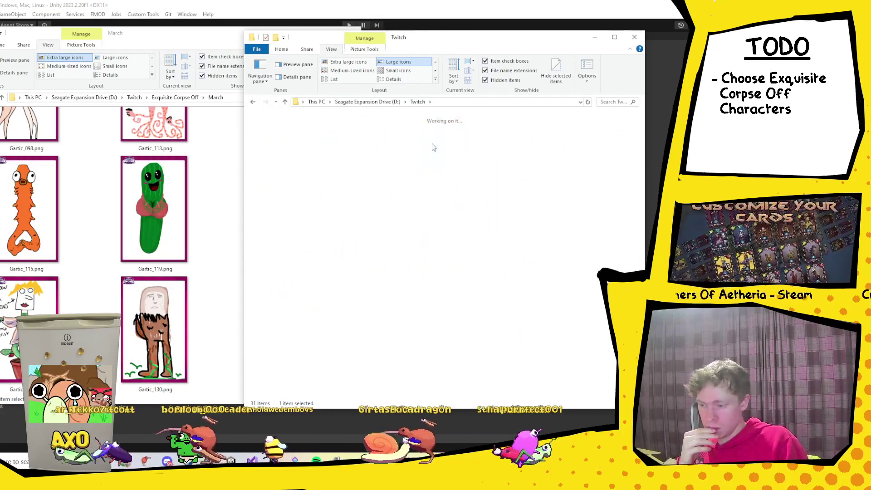
{"action": "double_click", "coordinate": [286, 145]}
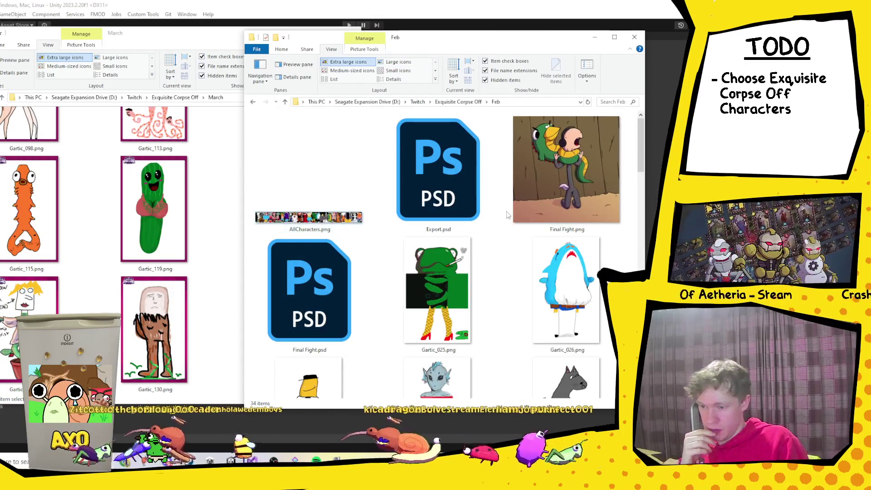
{"action": "scroll", "coordinate": [492, 216], "scroll_direction": "down", "scroll_amount": 2}
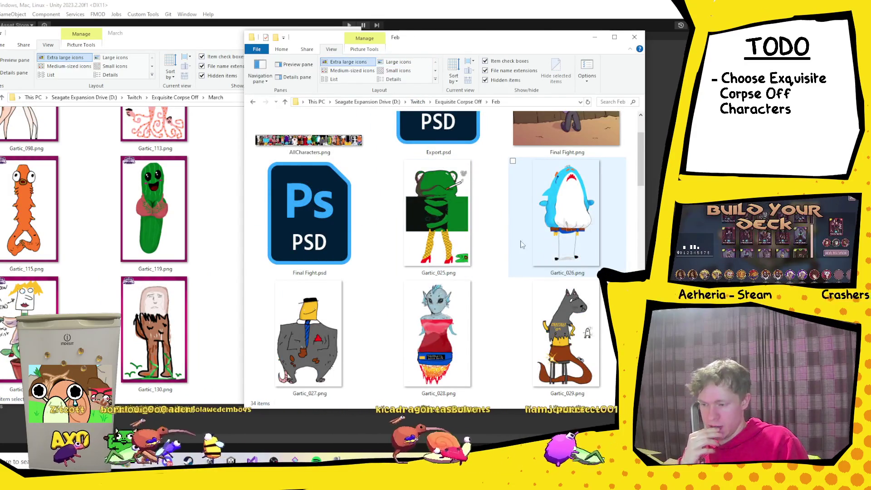
{"action": "scroll", "coordinate": [316, 199], "scroll_direction": "down", "scroll_amount": 2}
{"action": "left_click", "coordinate": [316, 199]}
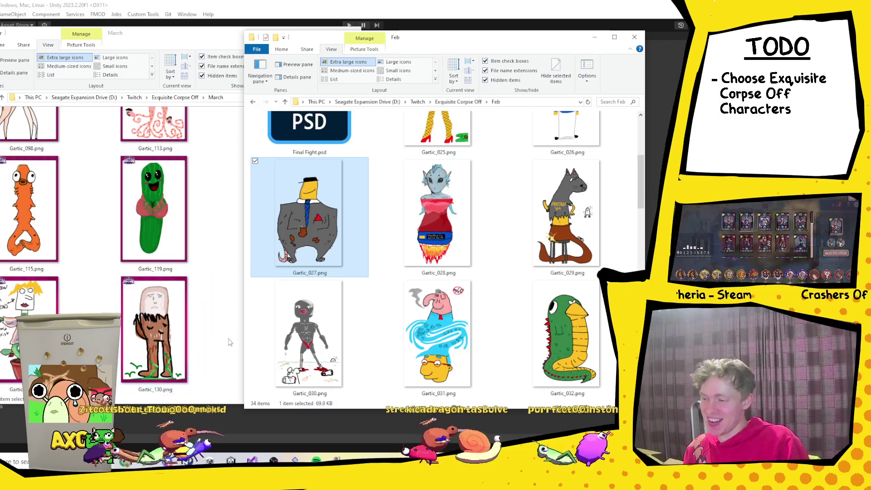
{"action": "left_click", "coordinate": [208, 312]}
{"action": "scroll", "coordinate": [208, 312], "scroll_direction": "up", "scroll_amount": 5}
{"action": "left_click", "coordinate": [516, 240]}
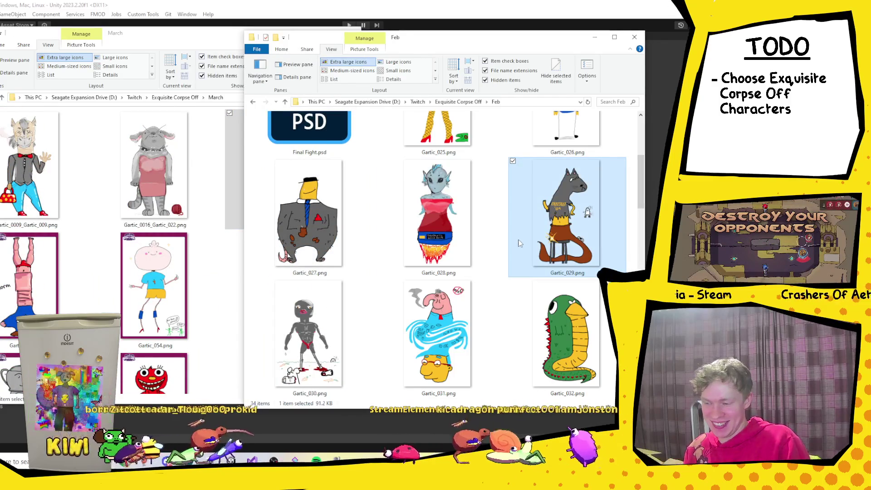
Drag the purple creature drawing Gartic_047.png from Feb into the March folder.
{"action": "scroll", "coordinate": [521, 209], "scroll_direction": "down", "scroll_amount": 2}
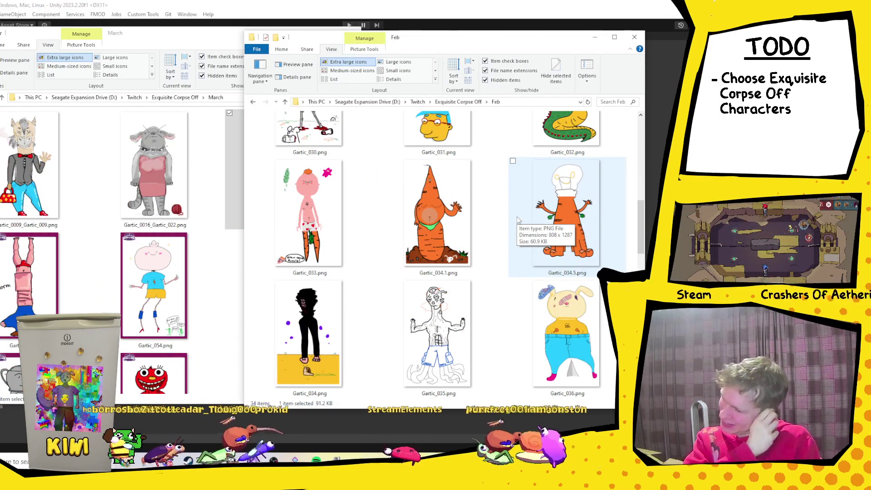
{"action": "scroll", "coordinate": [517, 220], "scroll_direction": "down", "scroll_amount": 2}
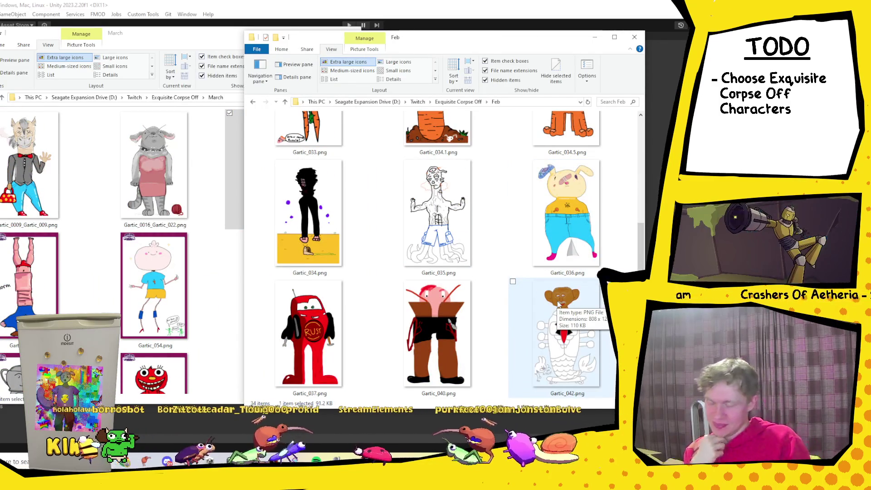
{"action": "scroll", "coordinate": [557, 196], "scroll_direction": "down", "scroll_amount": 2}
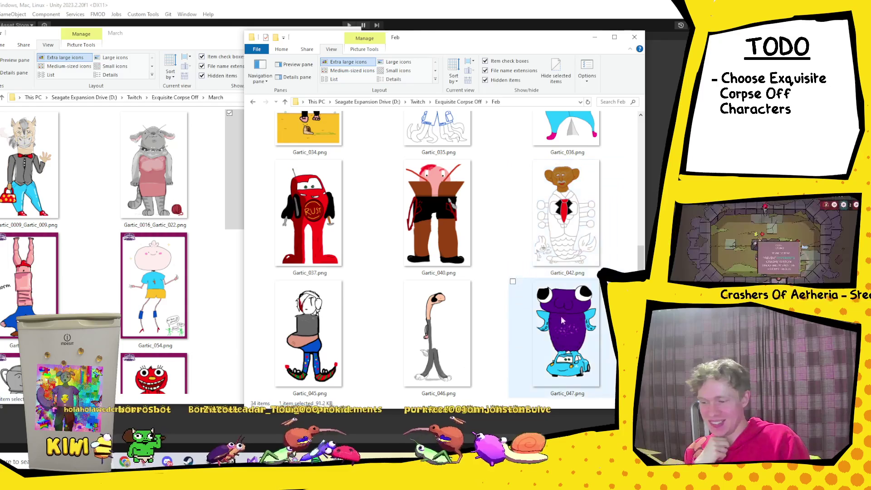
{"action": "scroll", "coordinate": [561, 315], "scroll_direction": "down", "scroll_amount": 2}
{"action": "left_click", "coordinate": [562, 198]}
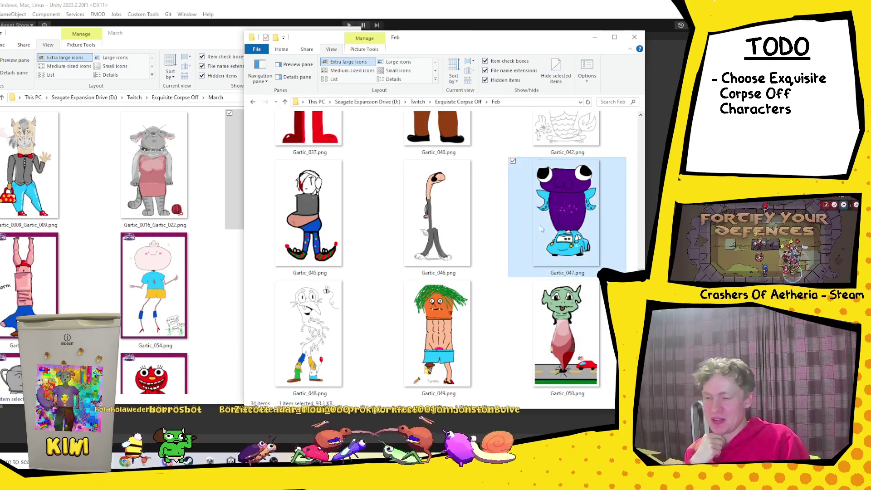
{"action": "scroll", "coordinate": [314, 270], "scroll_direction": "down", "scroll_amount": 3}
{"action": "scroll", "coordinate": [407, 316], "scroll_direction": "up", "scroll_amount": 1}
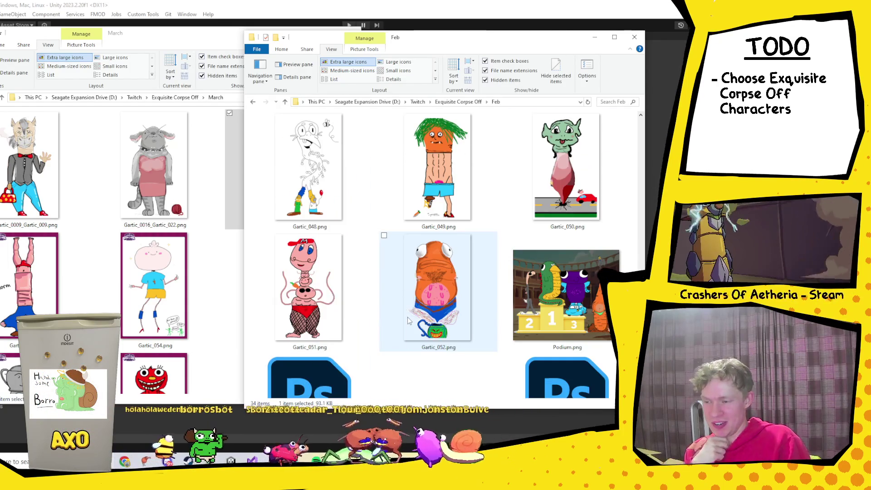
{"action": "scroll", "coordinate": [408, 317], "scroll_direction": "down", "scroll_amount": 2}
{"action": "scroll", "coordinate": [422, 320], "scroll_direction": "up", "scroll_amount": 4}
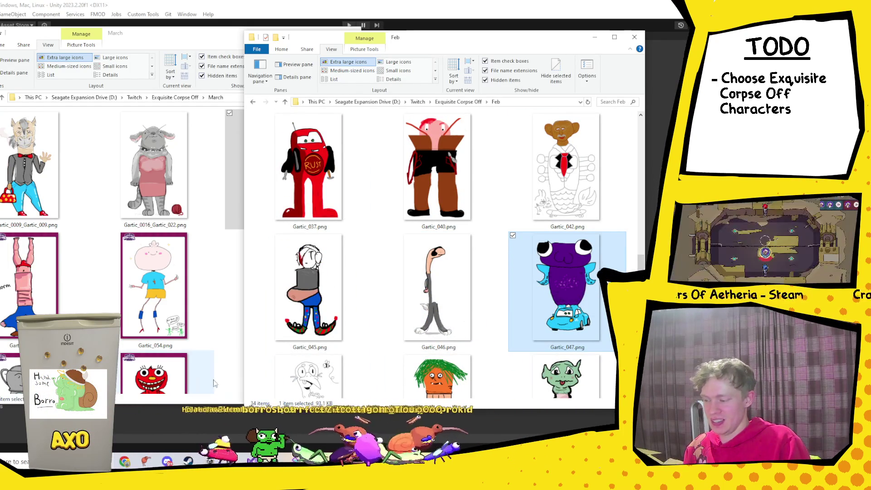
{"action": "left_click", "coordinate": [207, 383]}
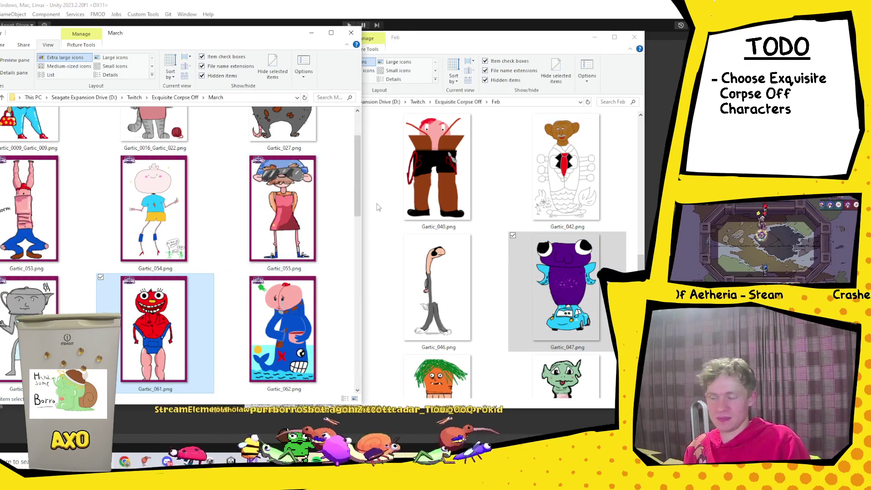
{"action": "left_click", "coordinate": [546, 293]}
{"action": "left_click_drag", "start_coordinate": [546, 292], "coordinate": [233, 355]}
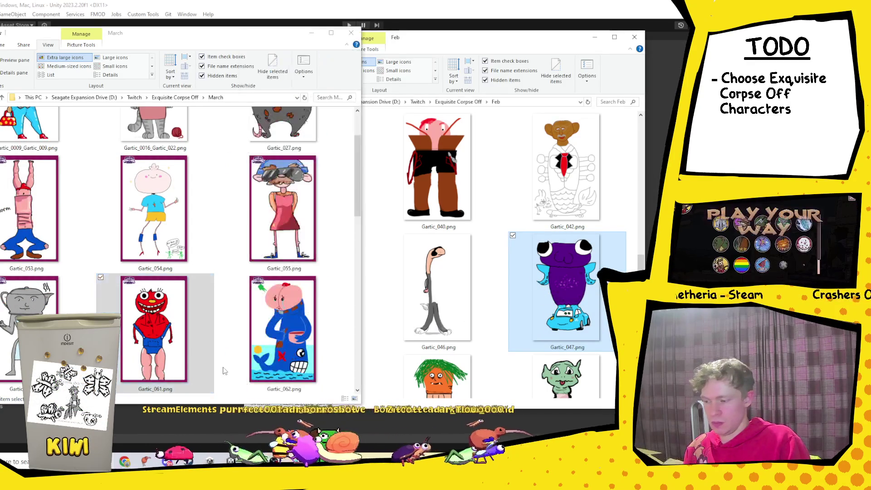
Maximize the March window and select the horse-headed drawing Gartic_0009_Gartic_009.
{"action": "scroll", "coordinate": [232, 352], "scroll_direction": "down", "scroll_amount": 10}
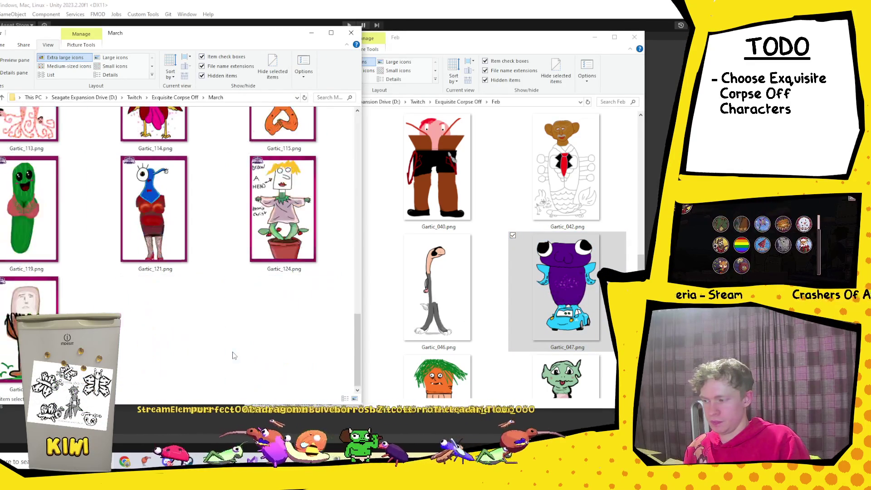
{"action": "left_click", "coordinate": [331, 32]}
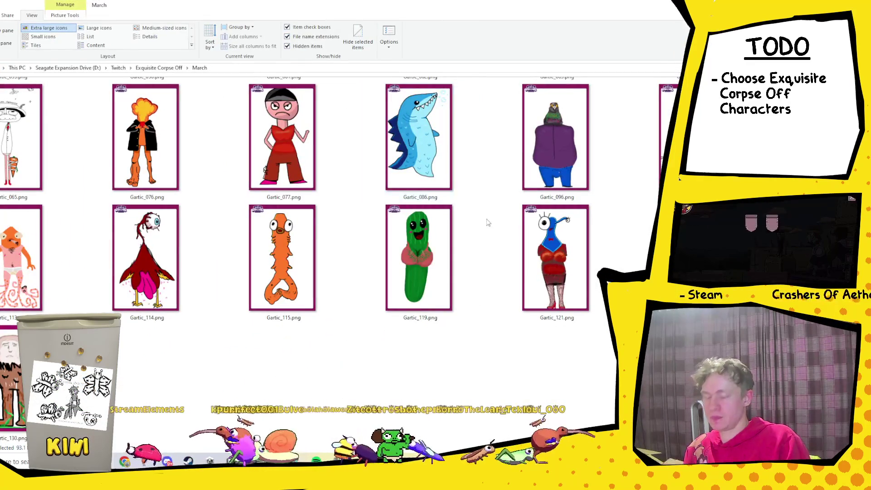
{"action": "scroll", "coordinate": [425, 203], "scroll_direction": "up", "scroll_amount": 4}
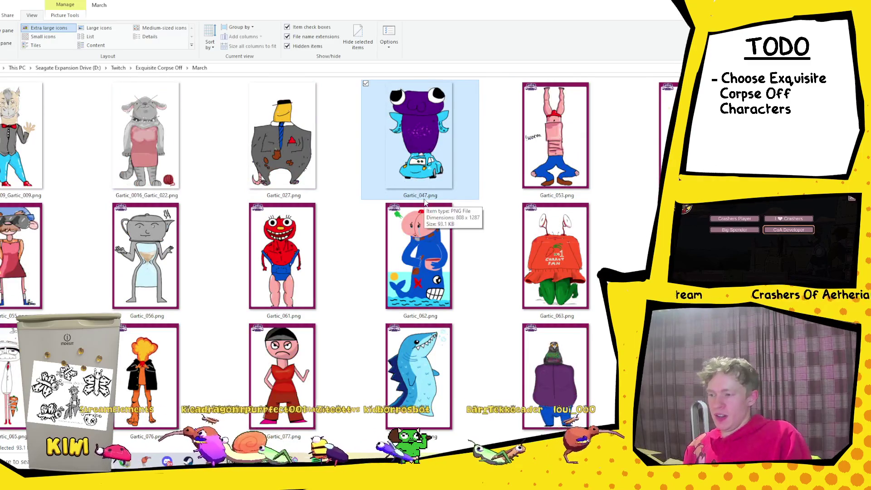
{"action": "scroll", "coordinate": [425, 203], "scroll_direction": "down", "scroll_amount": 4}
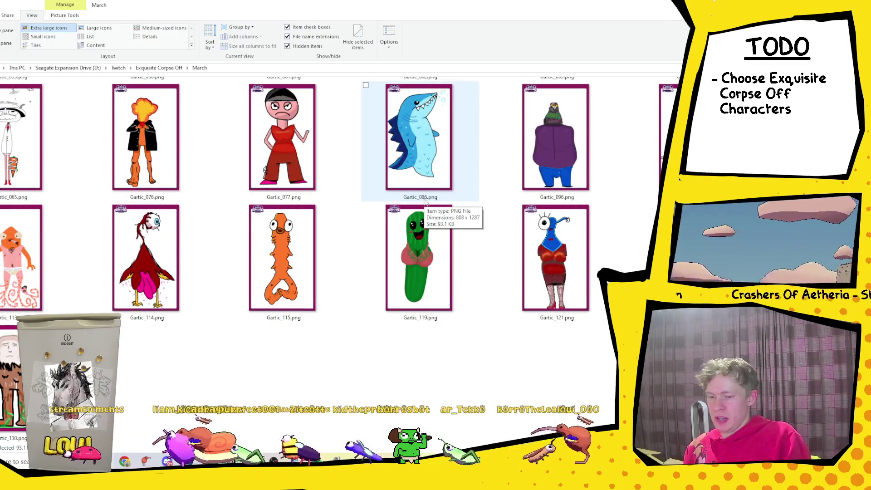
{"action": "scroll", "coordinate": [431, 205], "scroll_direction": "up", "scroll_amount": 4}
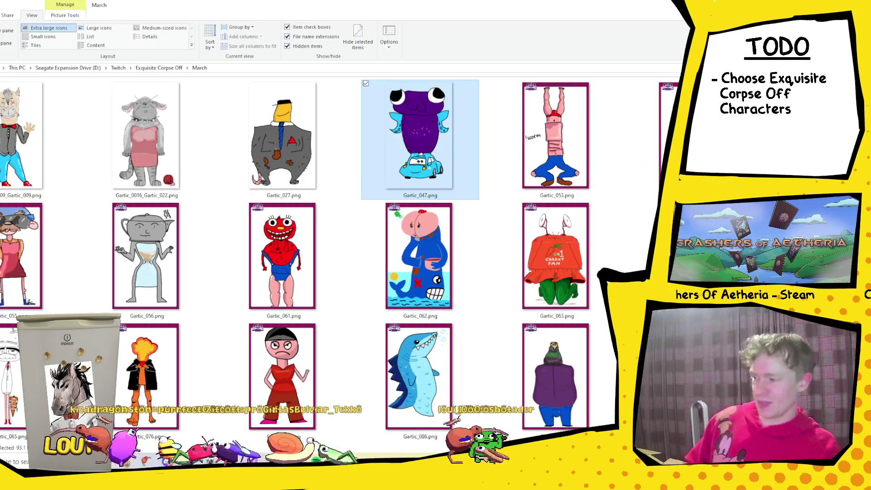
{"action": "left_click", "coordinate": [34, 136]}
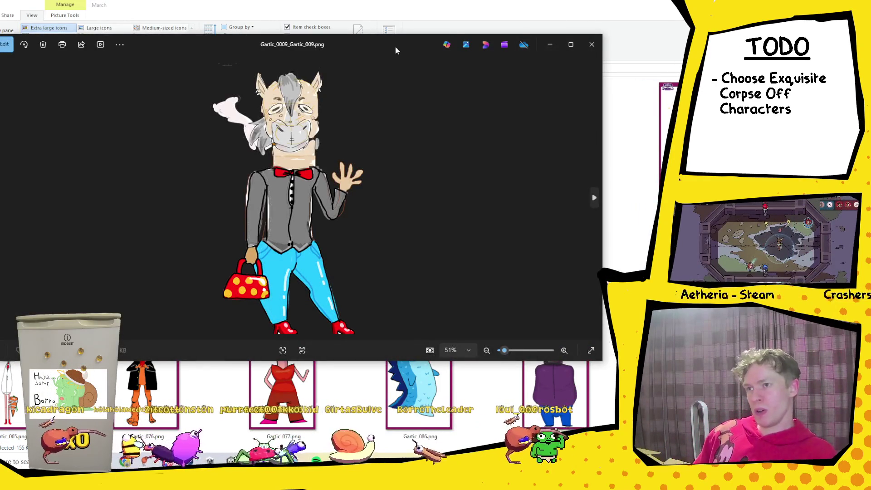
Maximize Photos and step through Gartic_0016_Gartic_022, 027, 047, then Gartic_054 to 056.
{"action": "mouse_move", "coordinate": [396, 48]}
{"action": "left_mouse_down"}
{"action": "mouse_move", "coordinate": [521, 121]}
{"action": "mouse_move", "coordinate": [499, 69]}
{"action": "left_mouse_up"}
{"action": "left_click", "coordinate": [675, 67]}
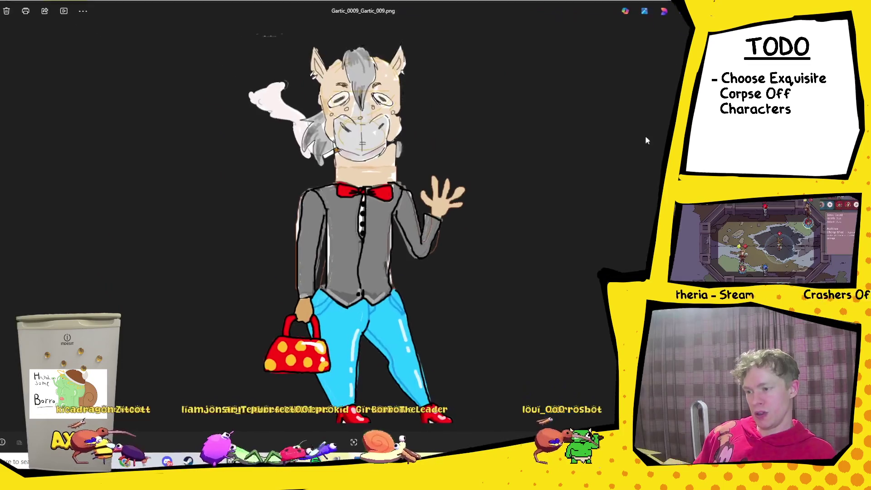
{"action": "key", "text": "Right"}
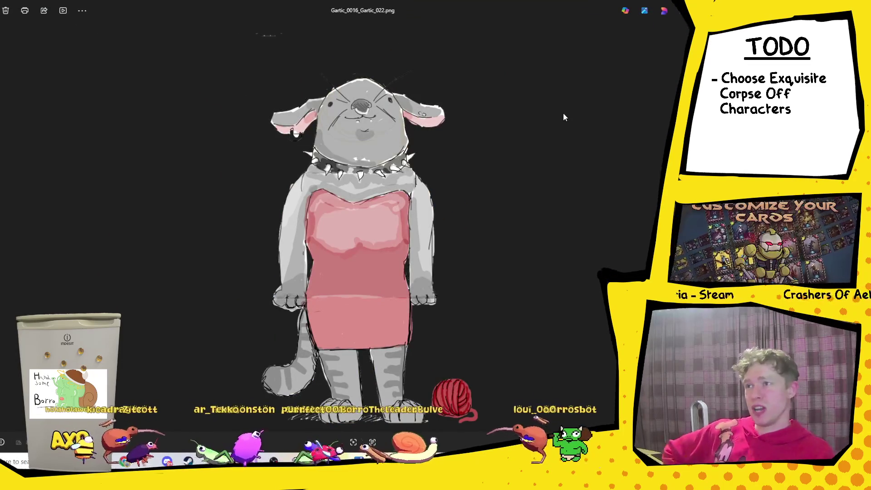
{"action": "key", "text": "Right"}
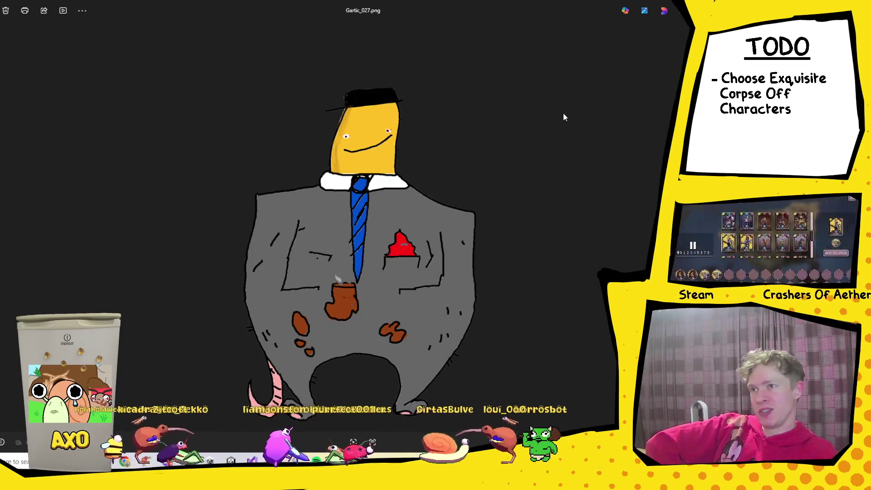
{"action": "key", "text": "Right"}
{"action": "key", "text": "Right"}
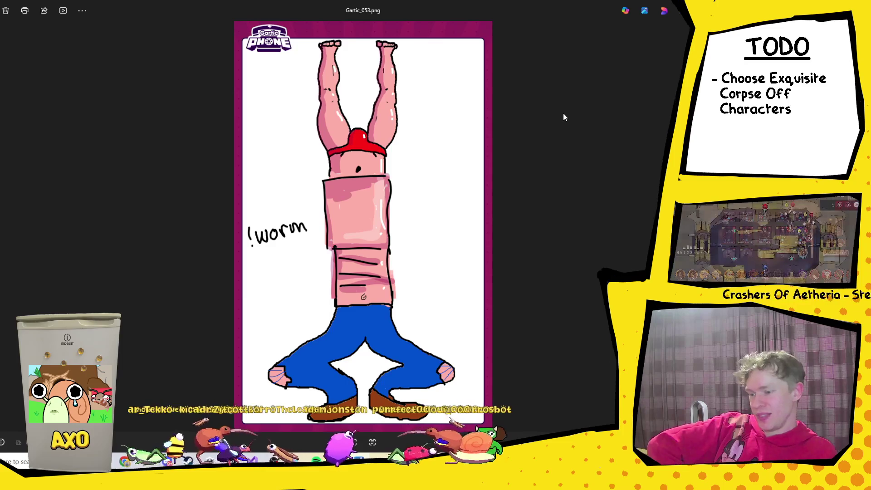
{"action": "key", "text": "Right"}
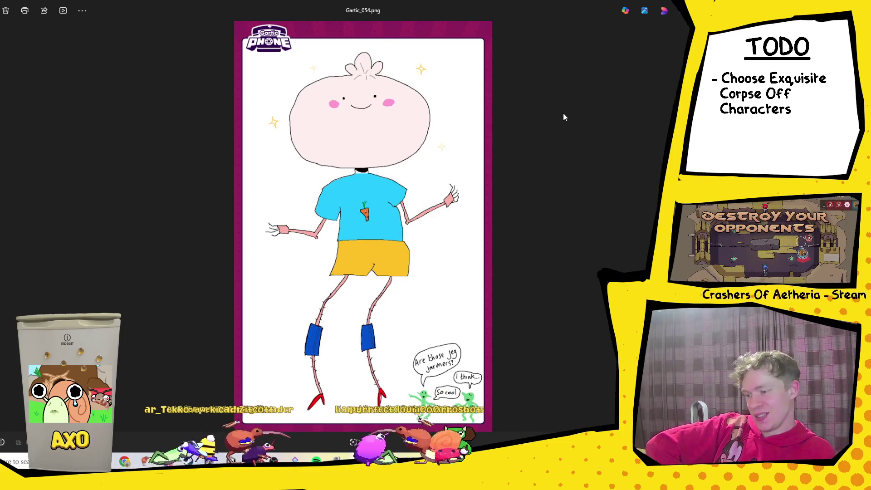
{"action": "key", "text": "Right"}
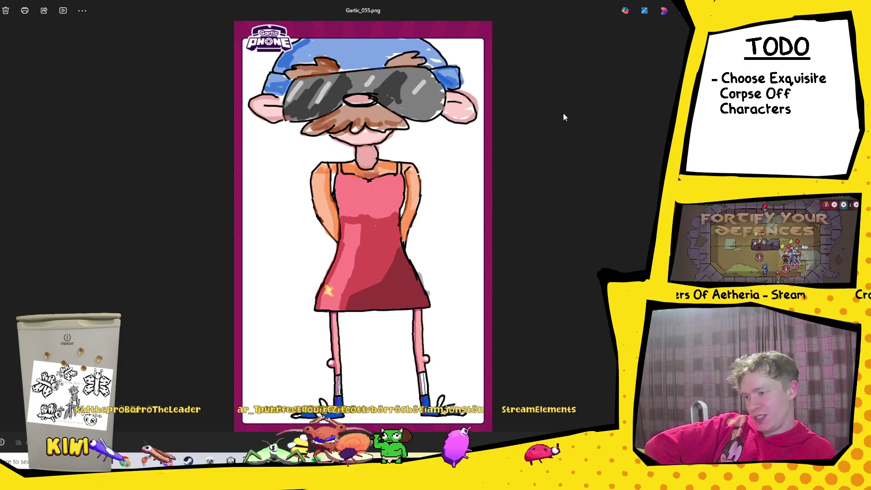
{"action": "key", "text": "Right"}
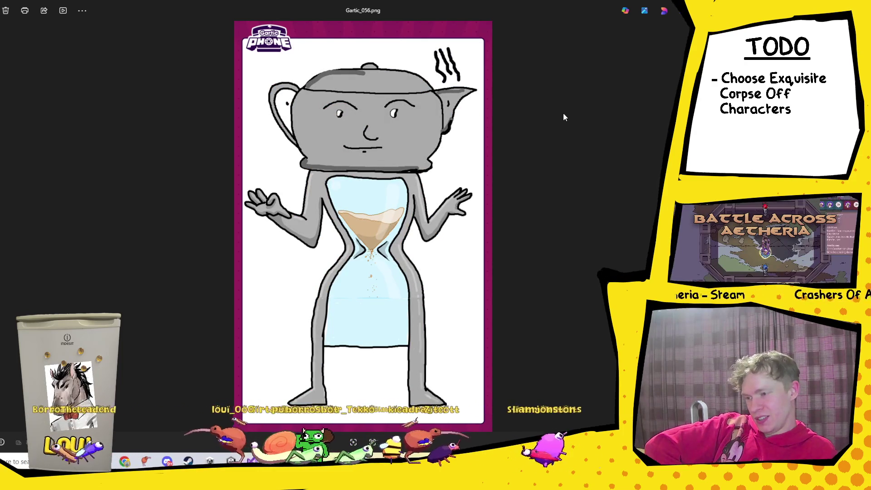
View Gartic_061 to 065, re-comparing 061–064, then advance to Gartic_076.
{"action": "key", "text": "Right"}
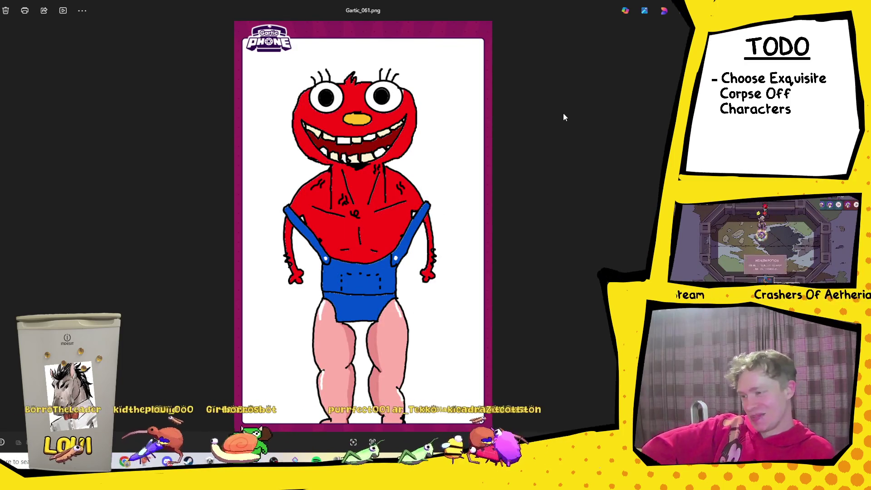
{"action": "key", "text": "Right"}
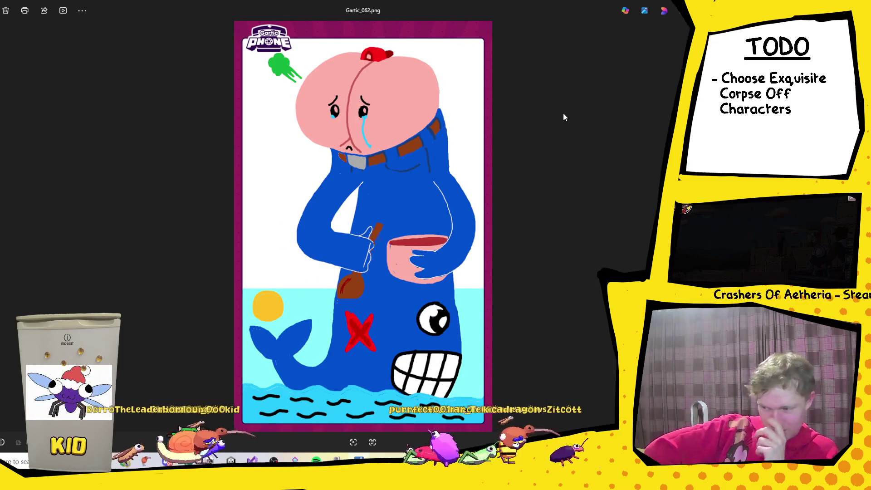
{"action": "key", "text": "Right"}
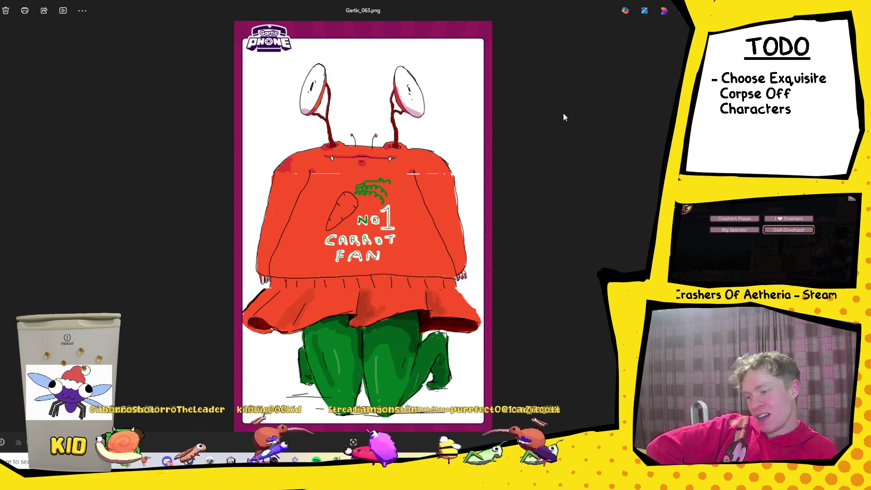
{"action": "key", "text": "Right"}
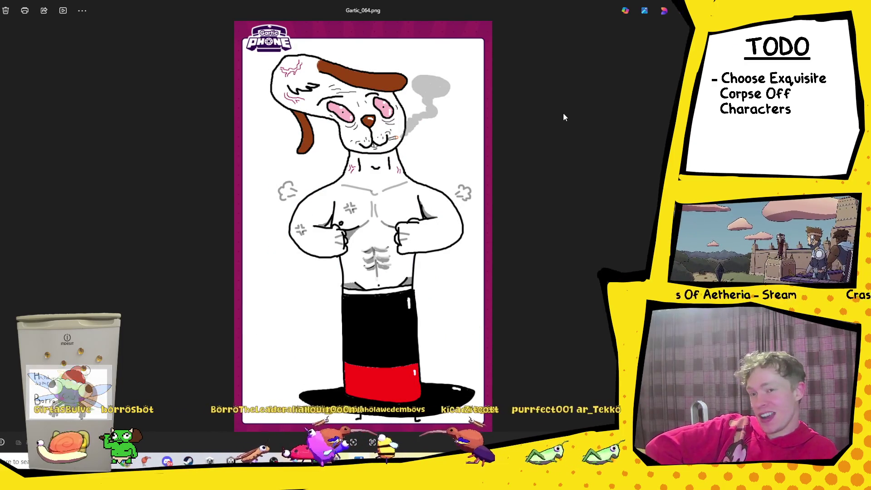
{"action": "key", "text": "Left"}
{"action": "key", "text": "Right"}
{"action": "key", "text": "Right"}
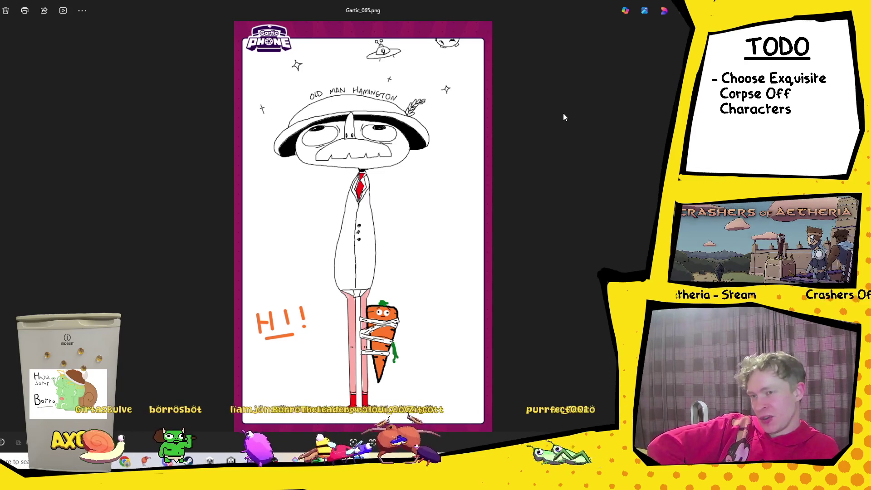
{"action": "key", "text": "Left"}
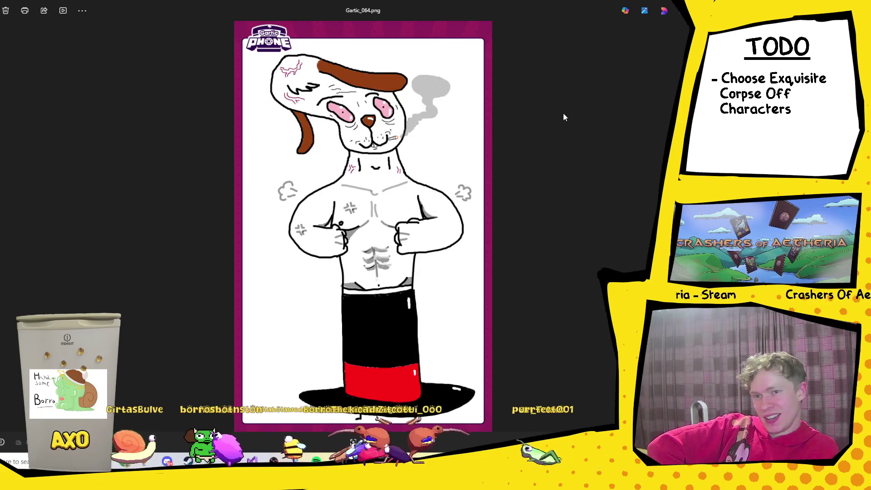
{"action": "key", "text": "Left"}
{"action": "key", "text": "Left"}
{"action": "key", "text": "Left"}
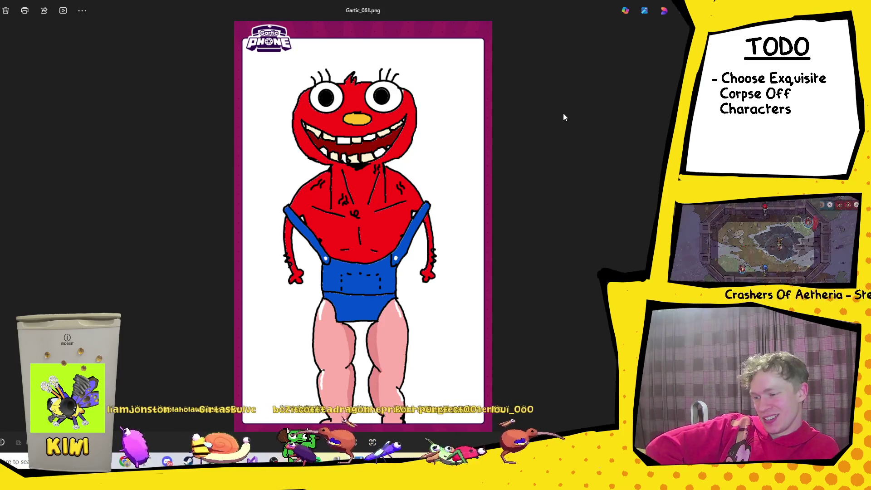
{"action": "key", "text": "Right"}
{"action": "key", "text": "Right"}
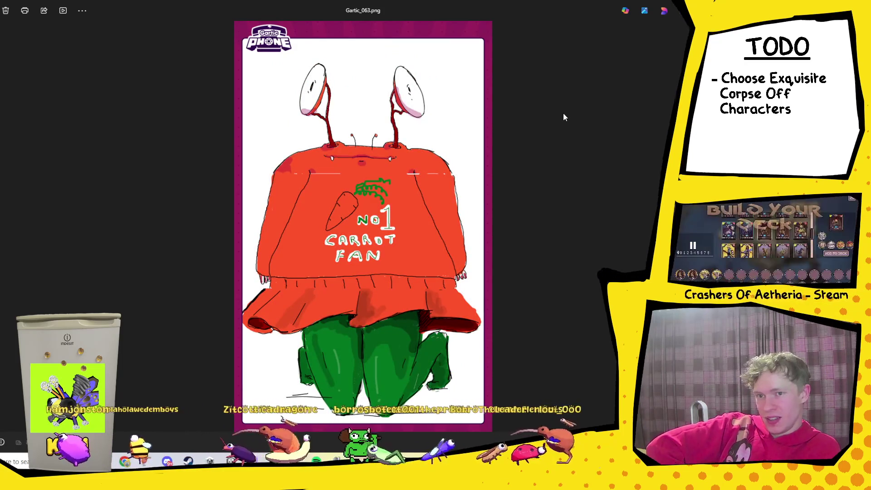
{"action": "key", "text": "Right"}
{"action": "key", "text": "Right"}
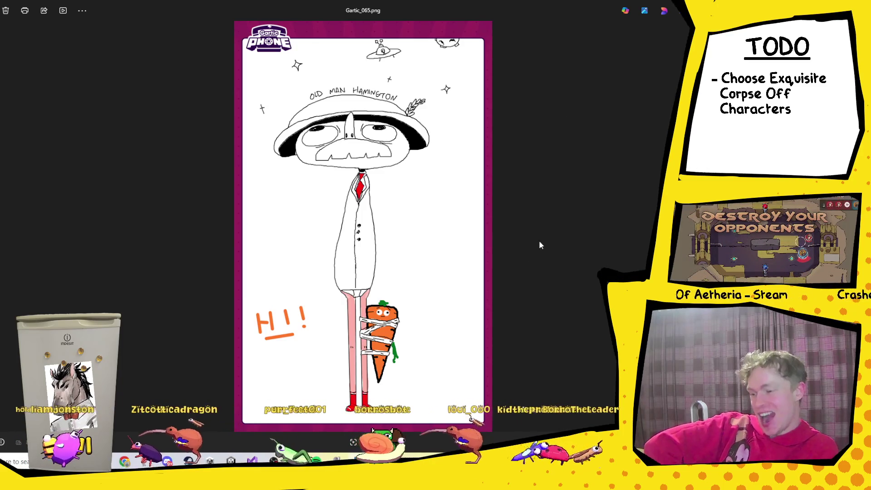
{"action": "key", "text": "Right"}
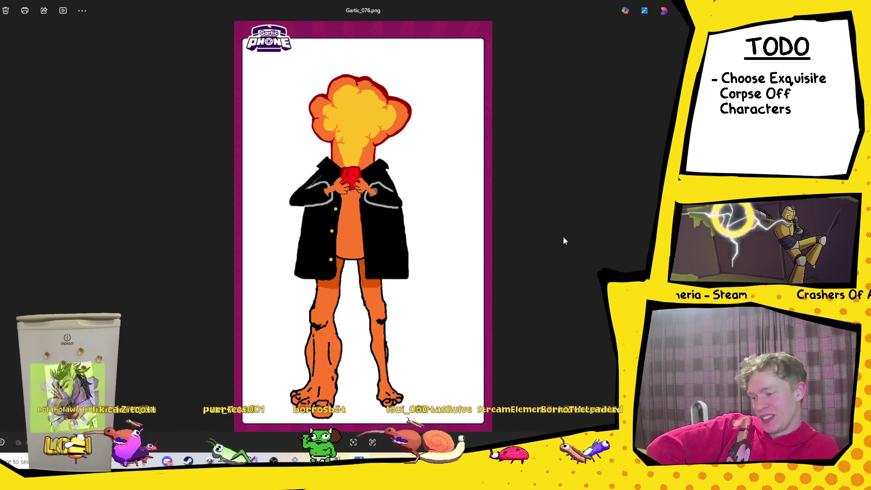
Browse Gartic_077, 086 and 096, comparing back with 076, then reach giraffe Gartic_098.
{"action": "key", "text": "Right"}
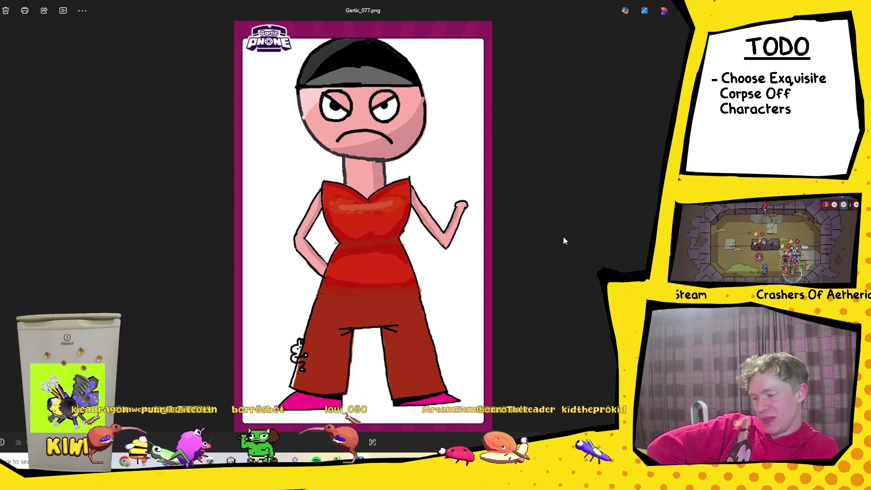
{"action": "key", "text": "Right"}
{"action": "key", "text": "Left"}
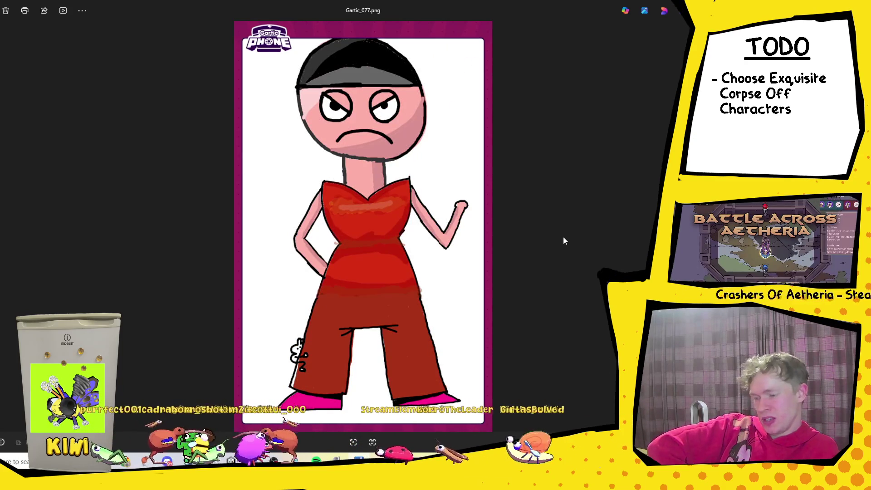
{"action": "key", "text": "Right"}
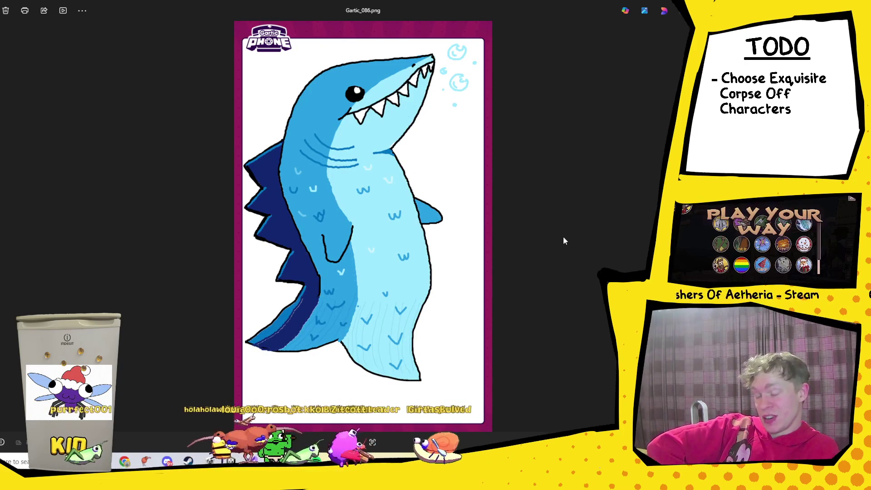
{"action": "key", "text": "Right"}
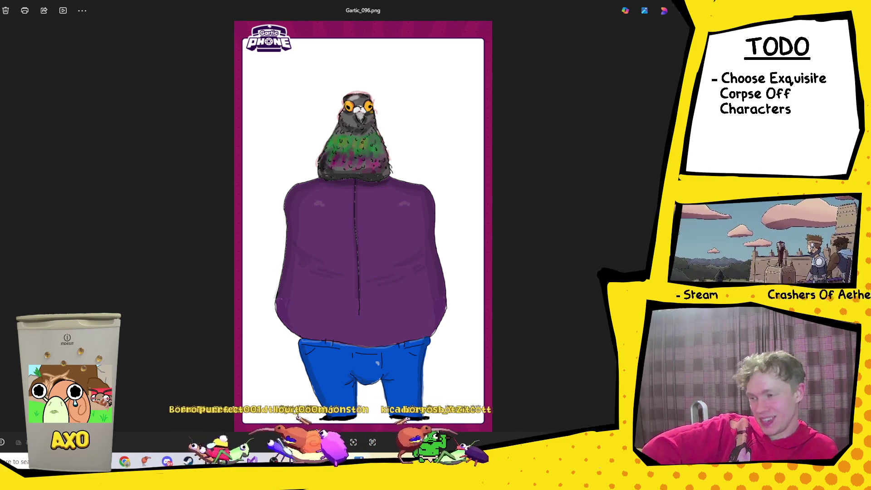
{"action": "key", "text": "Right"}
{"action": "key", "text": "Right"}
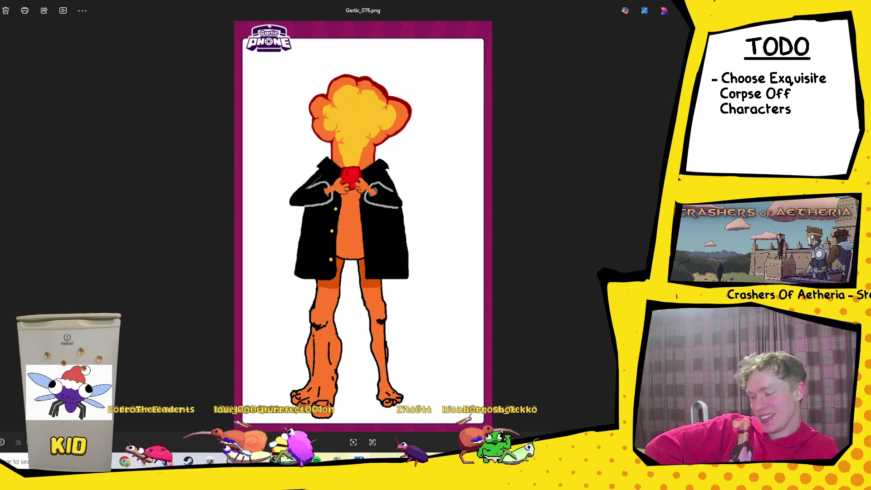
{"action": "key", "text": "Left"}
{"action": "key", "text": "Left"}
{"action": "key", "text": "Right"}
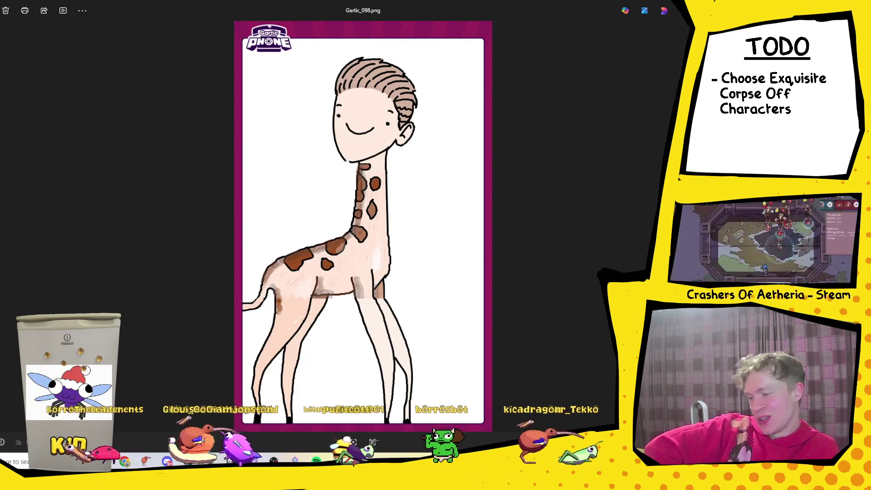
View Gartic_113 through Gartic_130, then close Photos to return to the March folder.
{"action": "key", "text": "Right"}
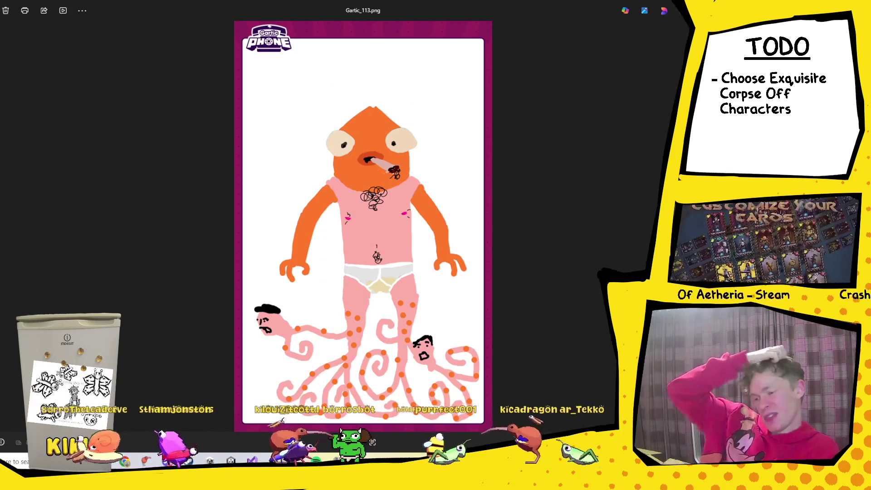
{"action": "key", "text": "Right"}
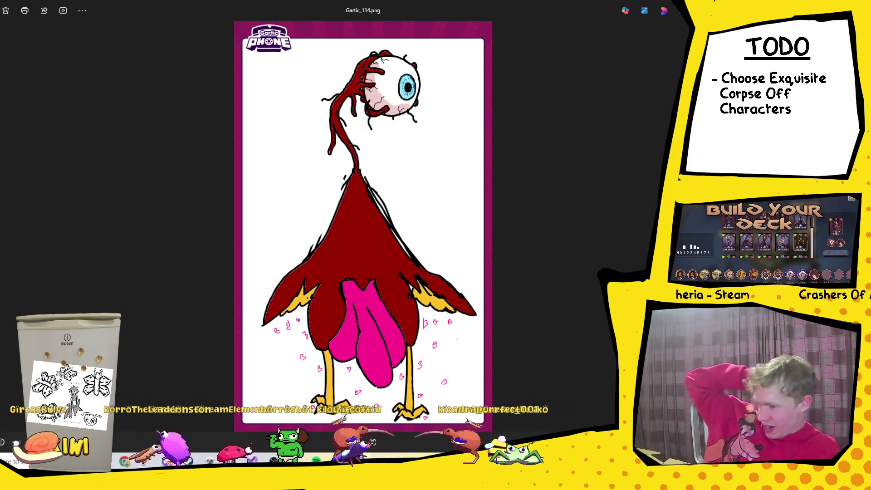
{"action": "key", "text": "Right"}
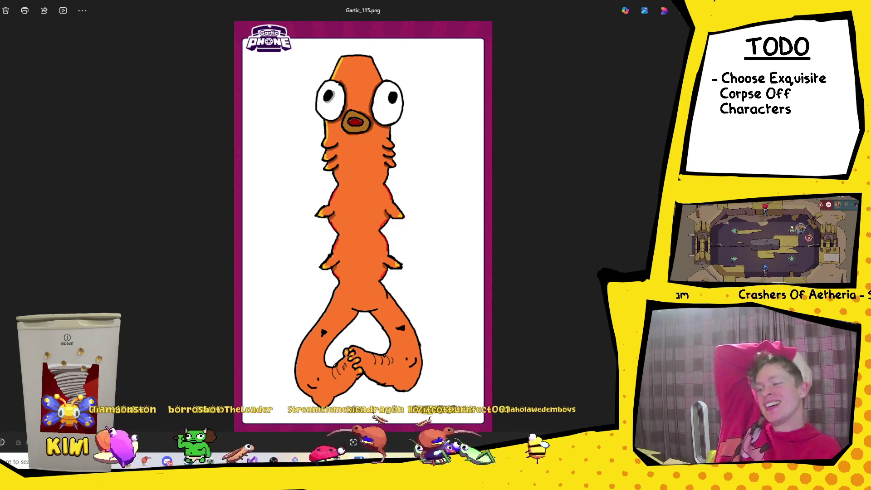
{"action": "key", "text": "Right"}
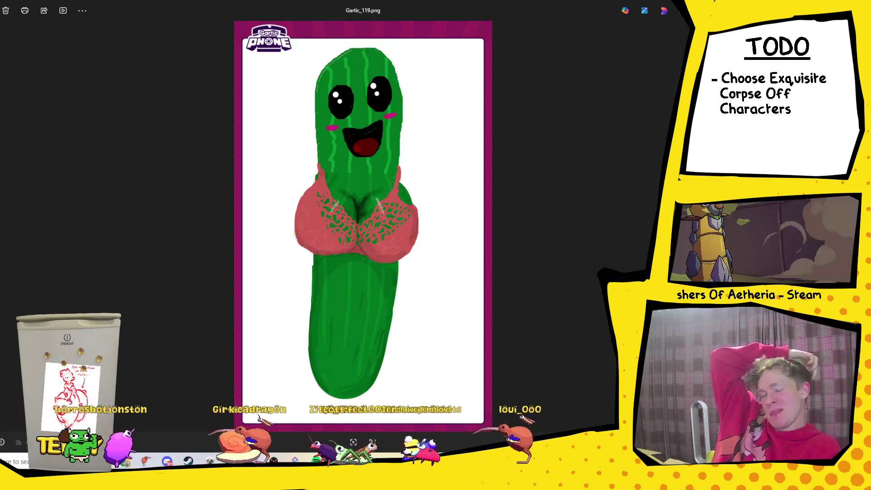
{"action": "key", "text": "Right"}
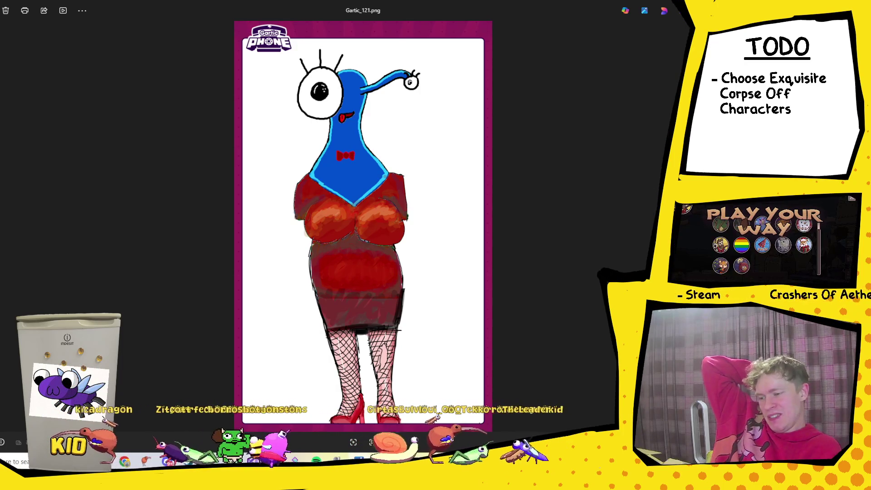
{"action": "key", "text": "Right"}
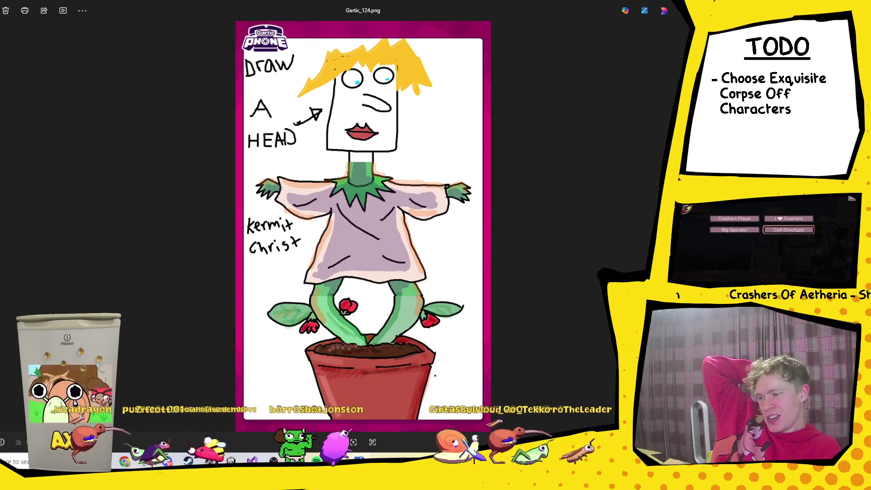
{"action": "key", "text": "Right"}
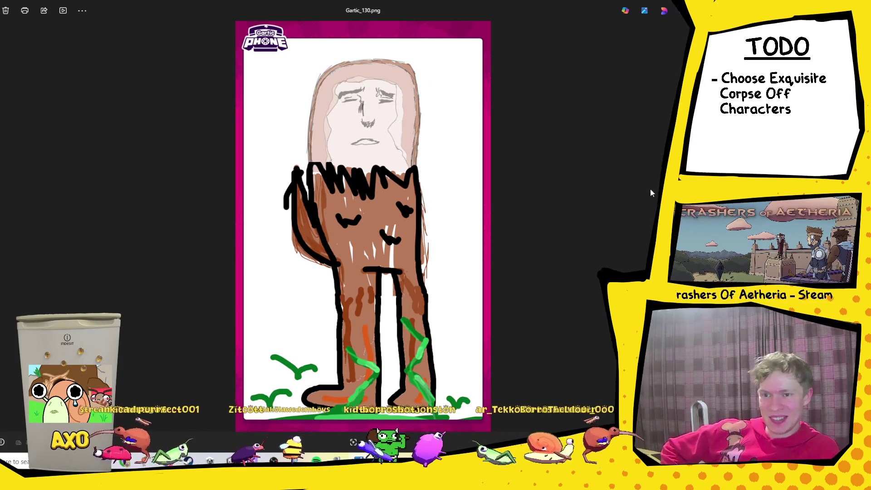
{"action": "key", "text": "alt+F4"}
{"action": "scroll", "coordinate": [319, 263], "scroll_direction": "down", "scroll_amount": 3}
{"action": "scroll", "coordinate": [319, 272], "scroll_direction": "up", "scroll_amount": 3}
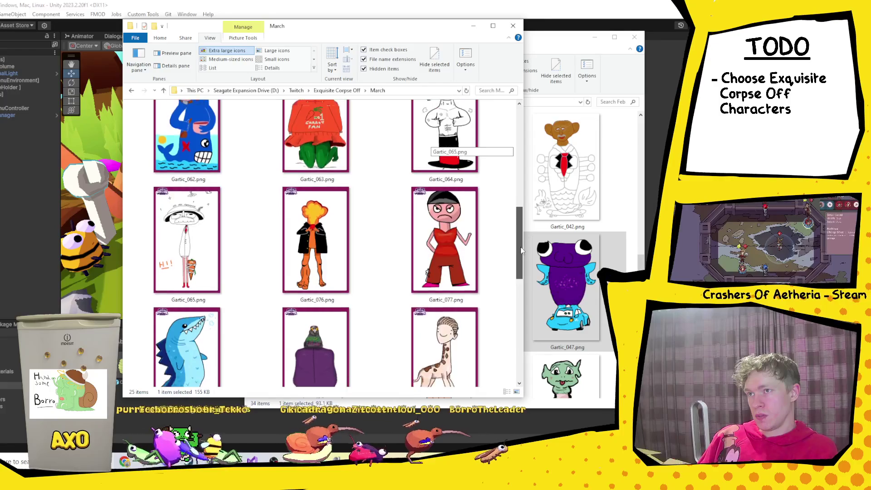
View the pigeon drawing Gartic_096 full size from March, then switch to Discord.
{"action": "scroll", "coordinate": [522, 281], "scroll_direction": "down", "scroll_amount": 3}
{"action": "left_click_drag", "start_coordinate": [521, 281], "coordinate": [524, 353]}
{"action": "scroll", "coordinate": [426, 356], "scroll_direction": "up", "scroll_amount": 5}
{"action": "left_click", "coordinate": [324, 274]}
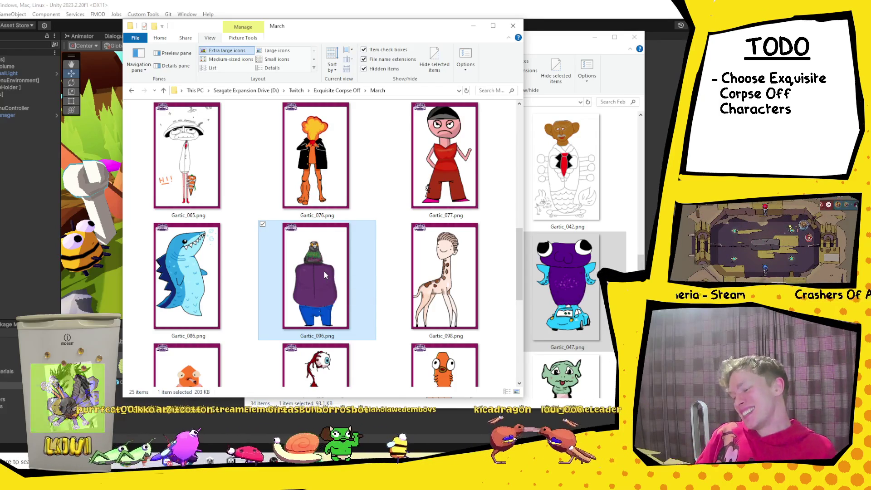
{"action": "double_click", "coordinate": [325, 275]}
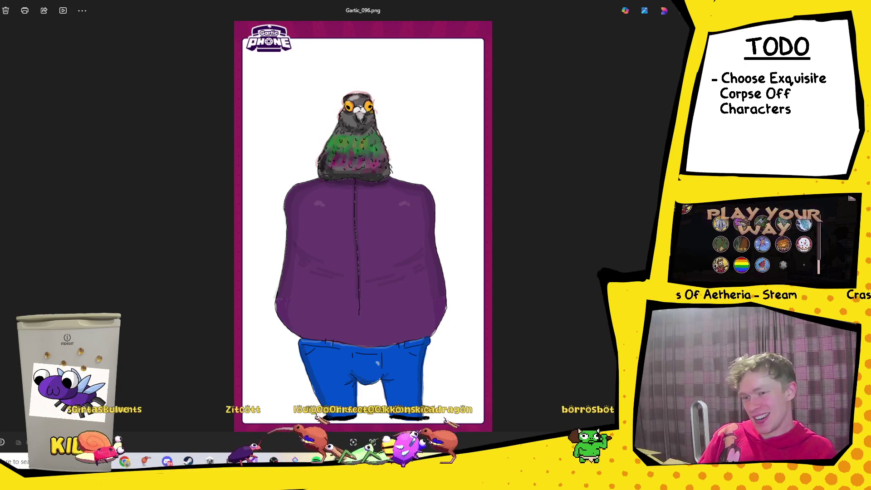
{"action": "key", "text": "alt+F4"}
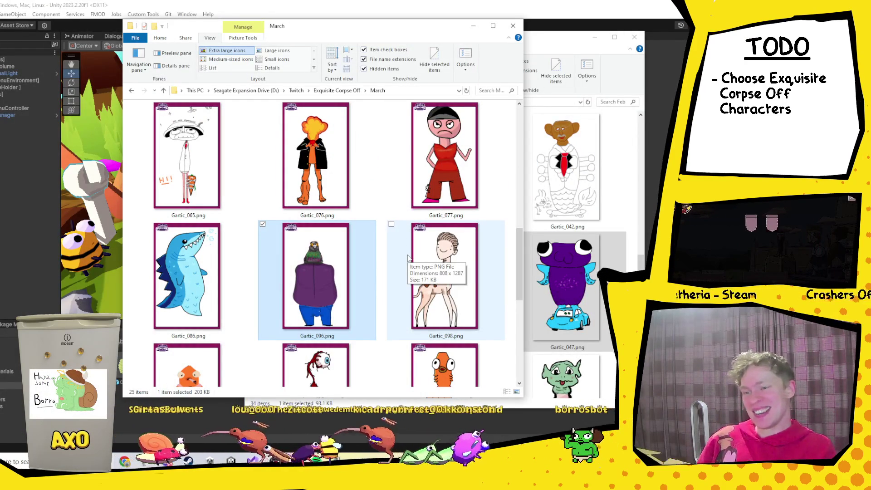
{"action": "scroll", "coordinate": [511, 224], "scroll_direction": "up", "scroll_amount": 5}
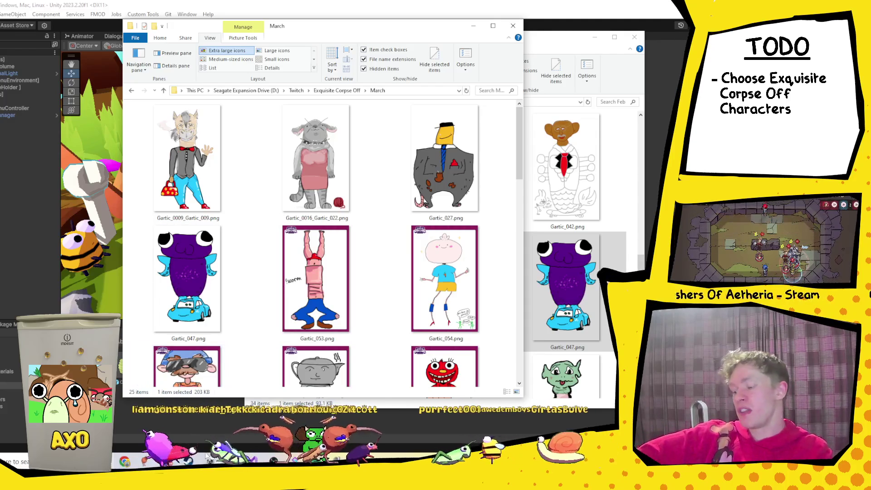
{"action": "key", "text": "alt+Tab"}
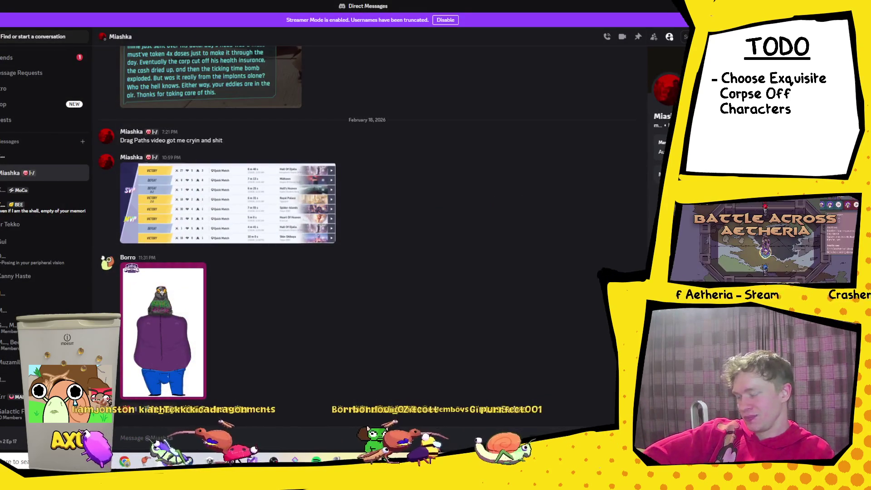
Find the DM's February 16, 2025 horse video, check Gartic_0016_Gartic_022.png, and play it quieter.
{"action": "key", "text": "alt+Up"}
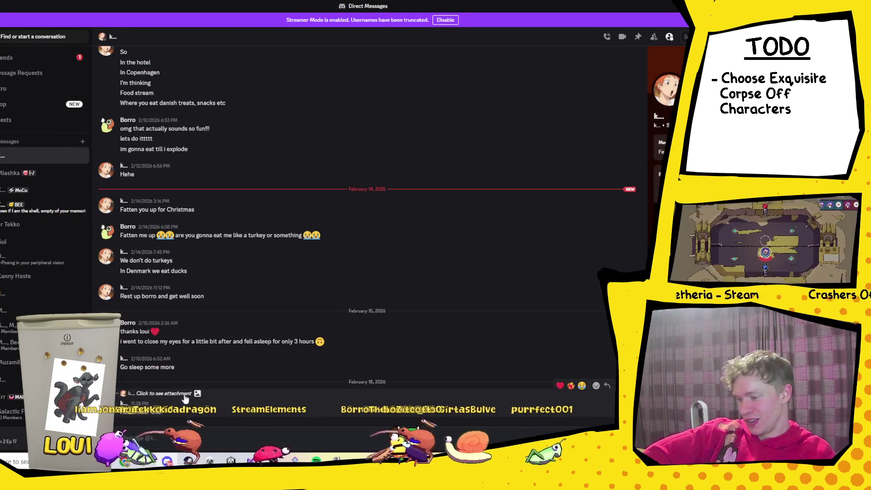
{"action": "left_click", "coordinate": [181, 393]}
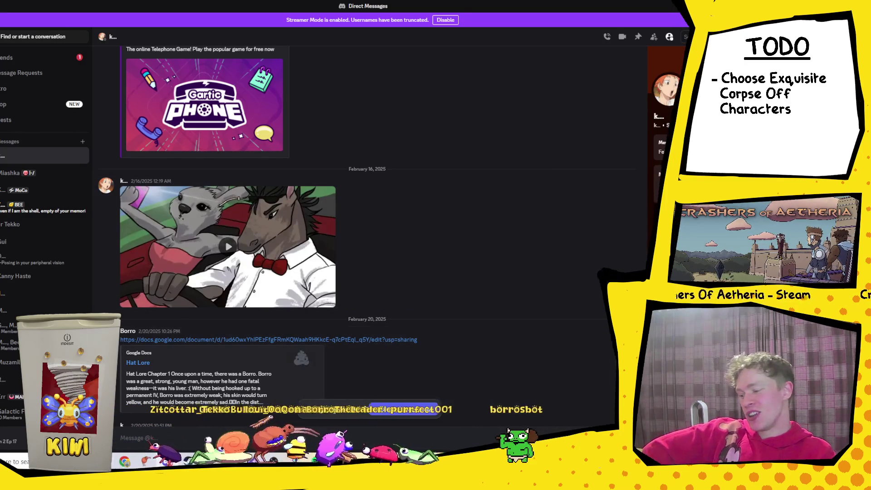
{"action": "mouse_move", "coordinate": [139, 461]}
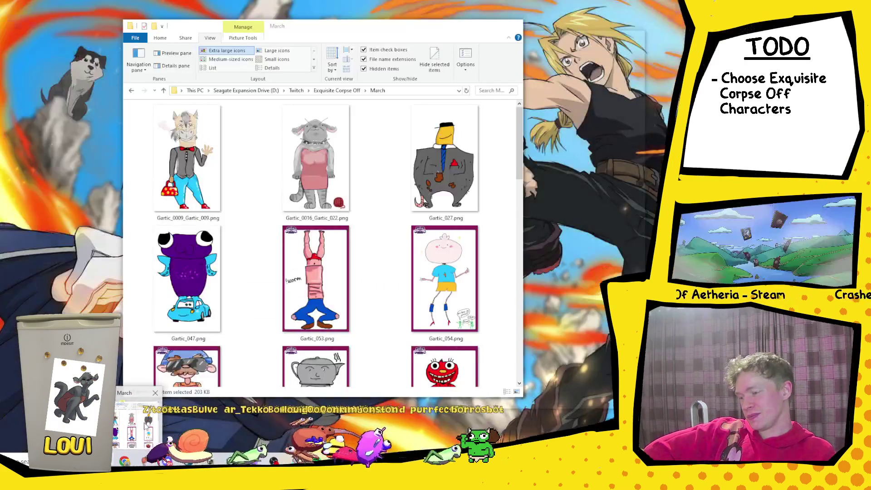
{"action": "left_click", "coordinate": [139, 415]}
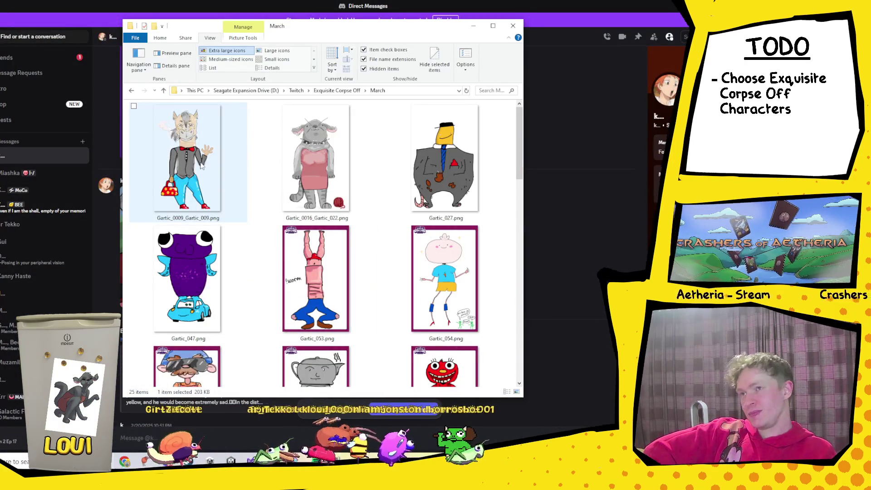
{"action": "left_click", "coordinate": [291, 168]}
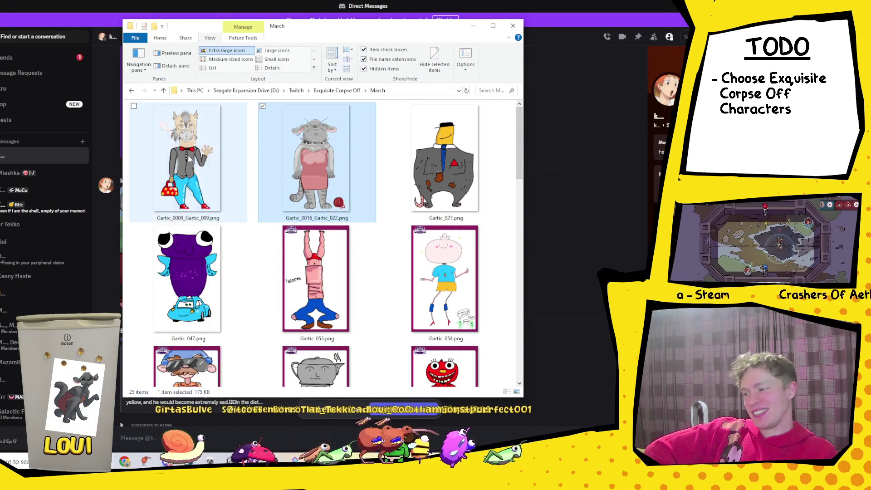
{"action": "key", "text": "alt+Tab"}
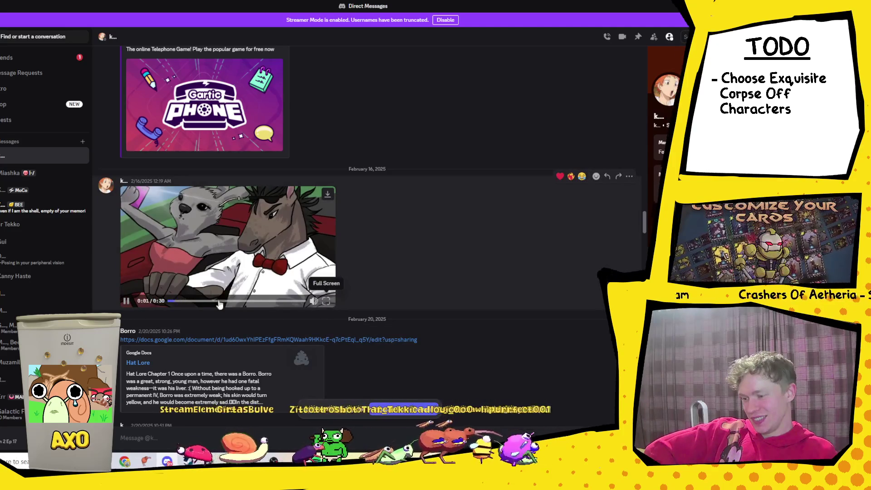
{"action": "left_click_drag", "start_coordinate": [312, 280], "coordinate": [314, 286]}
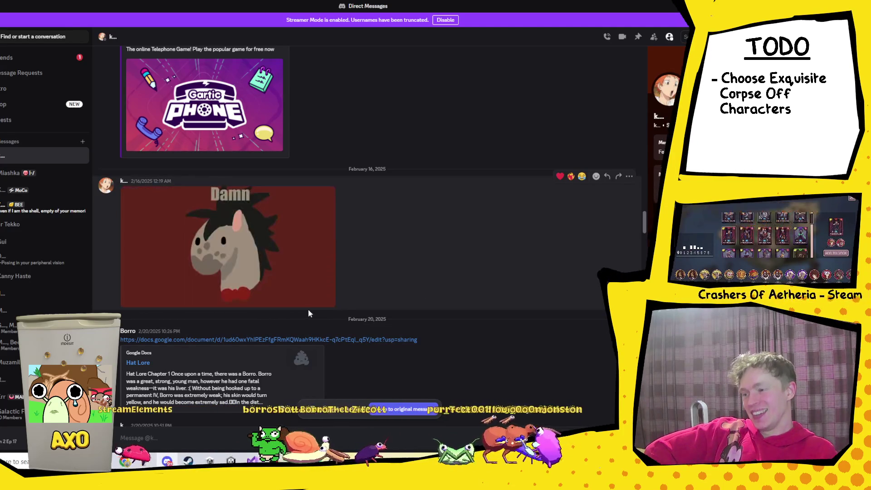
{"action": "left_click", "coordinate": [330, 301]}
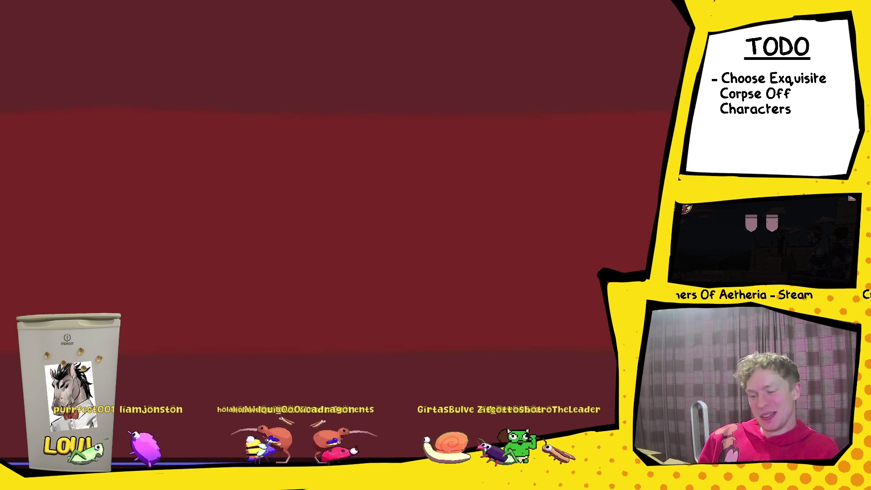
Exit full-screen playback after the February 16 video finishes.
{"action": "key", "text": "Escape"}
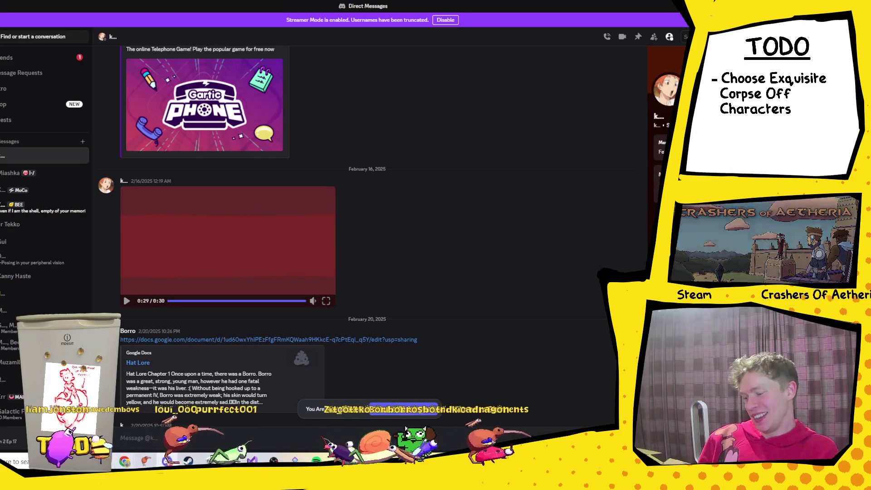
Glance at the March drawings folder, then switch Discord to Borro Town's #share-ya-art channel.
{"action": "key", "text": "alt+Tab"}
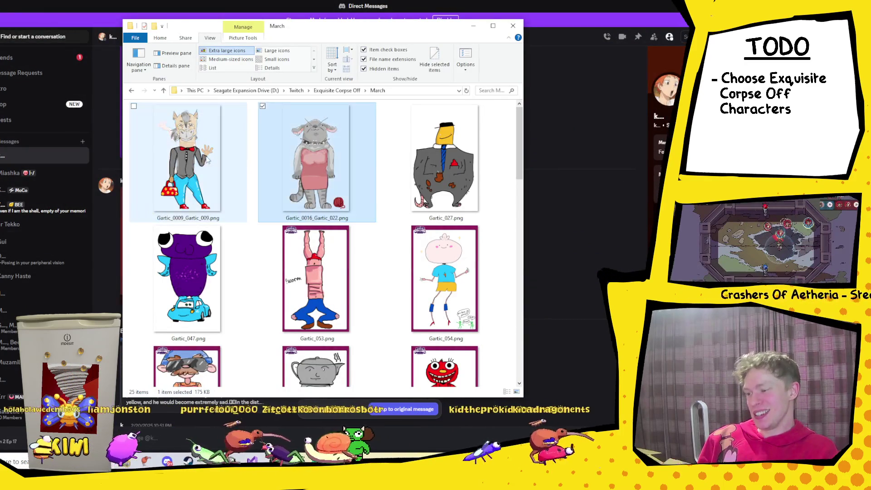
{"action": "left_click", "coordinate": [536, 71]}
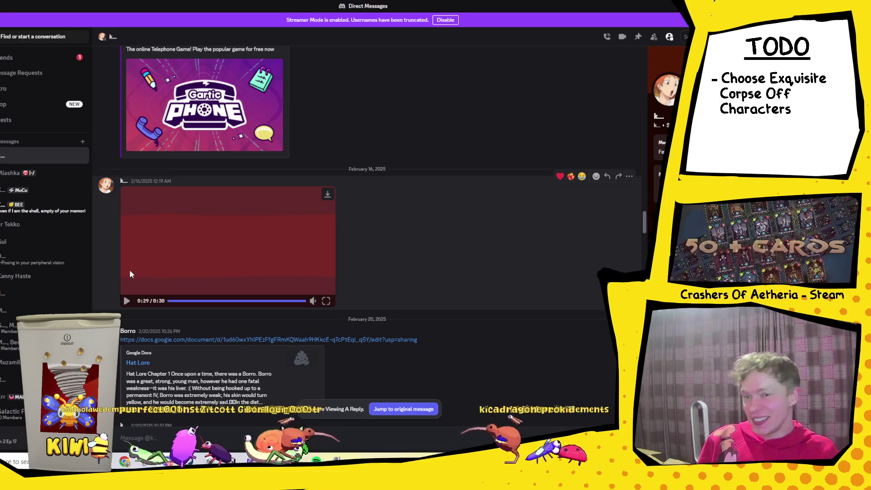
{"action": "scroll", "coordinate": [202, 283], "scroll_direction": "up", "scroll_amount": 3}
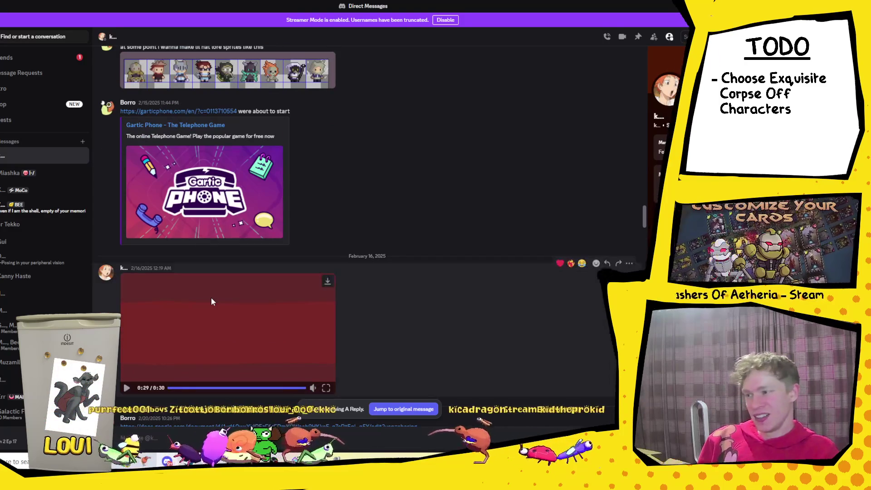
{"action": "scroll", "coordinate": [212, 301], "scroll_direction": "down", "scroll_amount": 1}
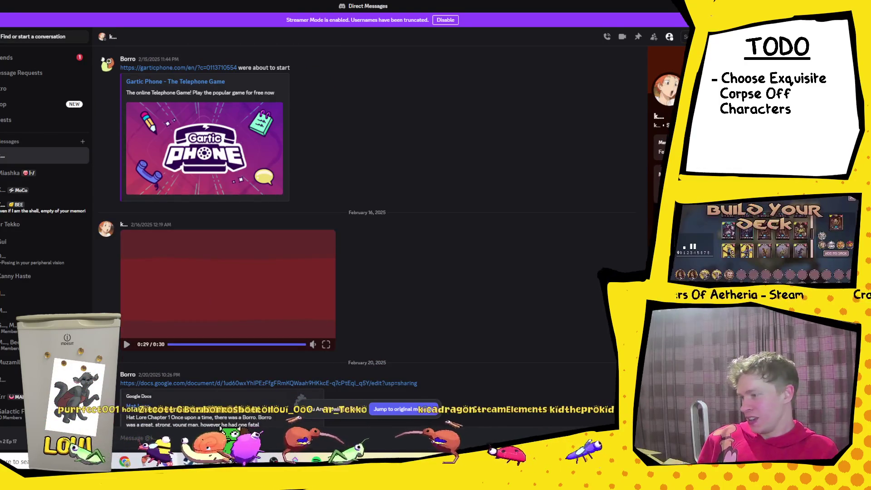
{"action": "left_click", "coordinate": [5, 168]}
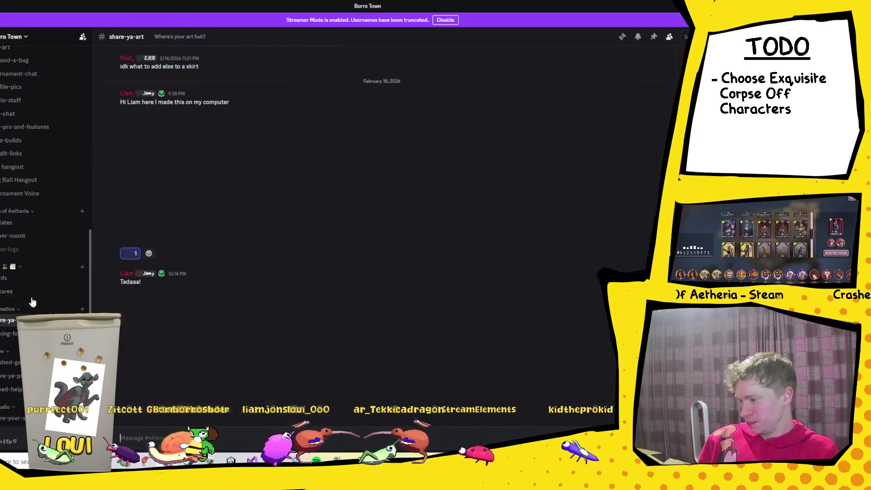
Move from #gartic-archives through #tournament-results to Borro Town's #general channel.
{"action": "scroll", "coordinate": [45, 182], "scroll_direction": "down", "scroll_amount": 5}
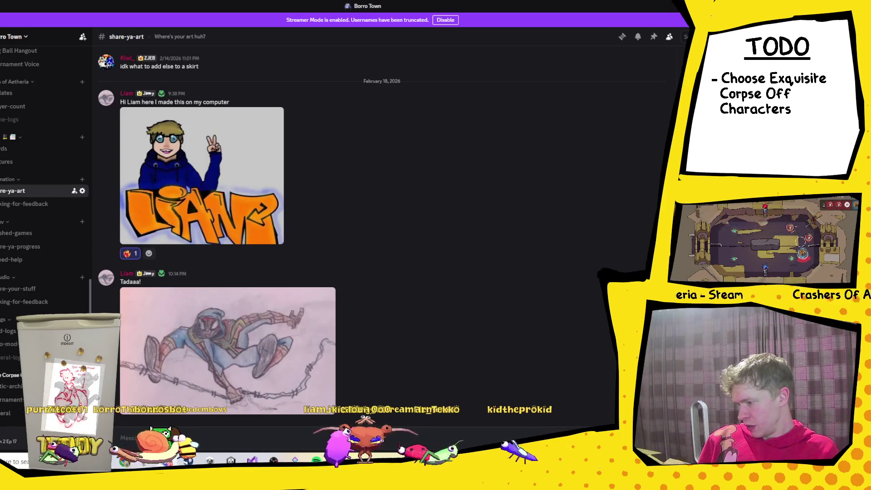
{"action": "left_click", "coordinate": [11, 386]}
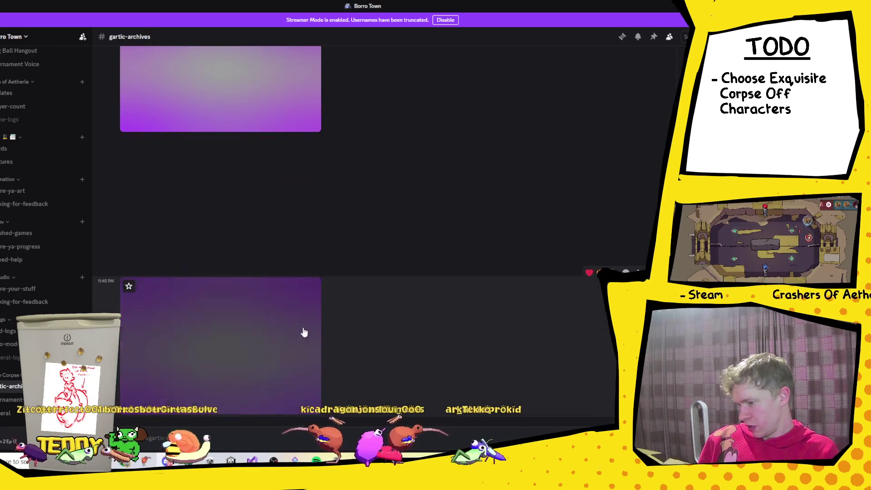
{"action": "key", "text": "alt+Down"}
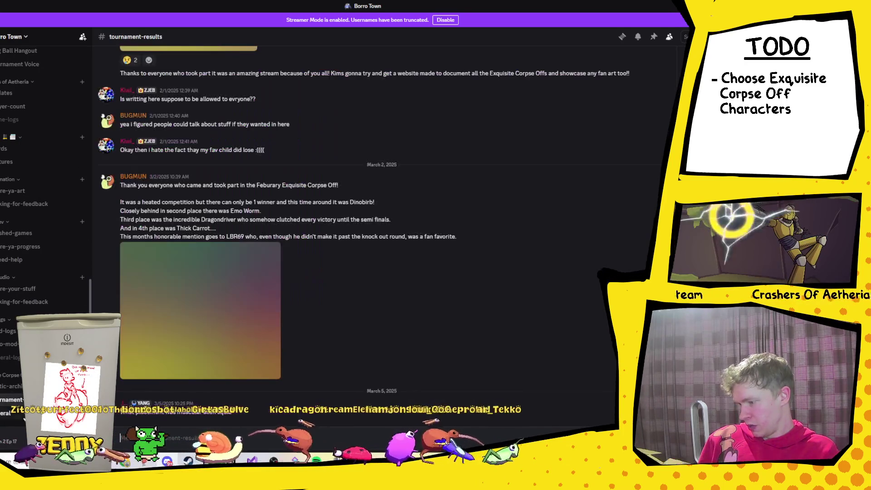
{"action": "key", "text": "alt+Down"}
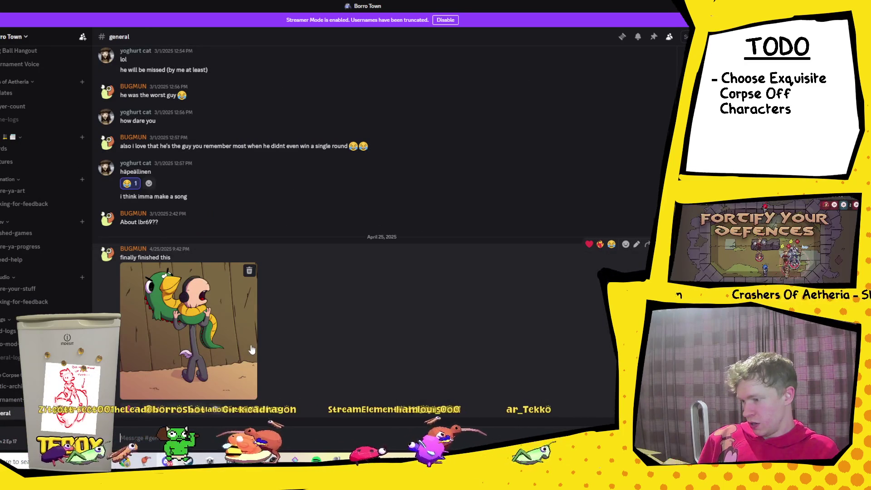
View the parrot costume drawing, grave meme and final showdown image full size.
{"action": "left_click", "coordinate": [166, 316]}
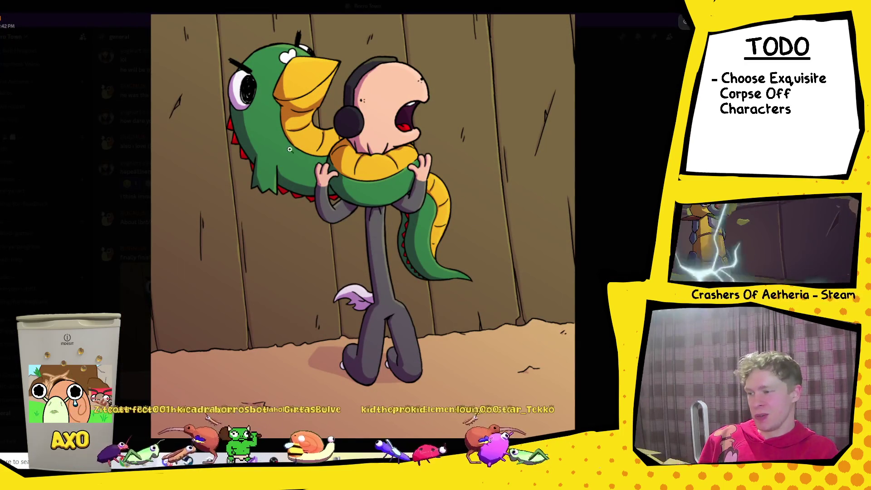
{"action": "left_click", "coordinate": [640, 235]}
{"action": "scroll", "coordinate": [288, 321], "scroll_direction": "up", "scroll_amount": 10}
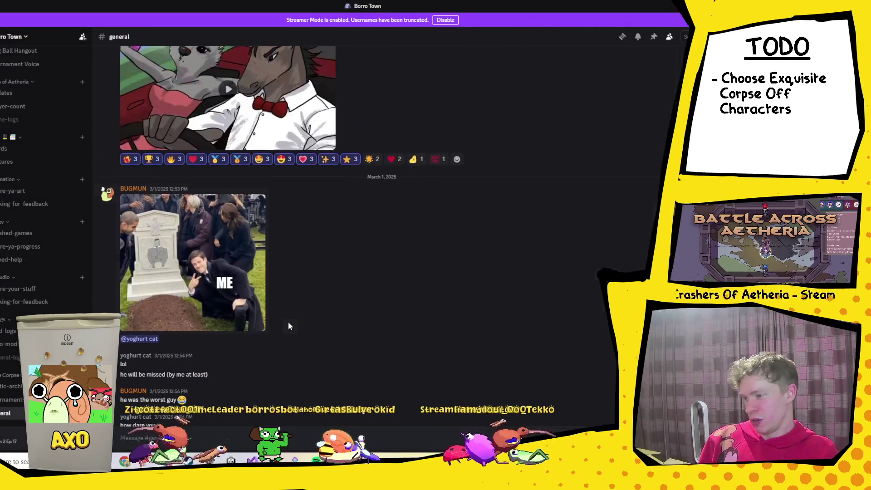
{"action": "left_click", "coordinate": [188, 231]}
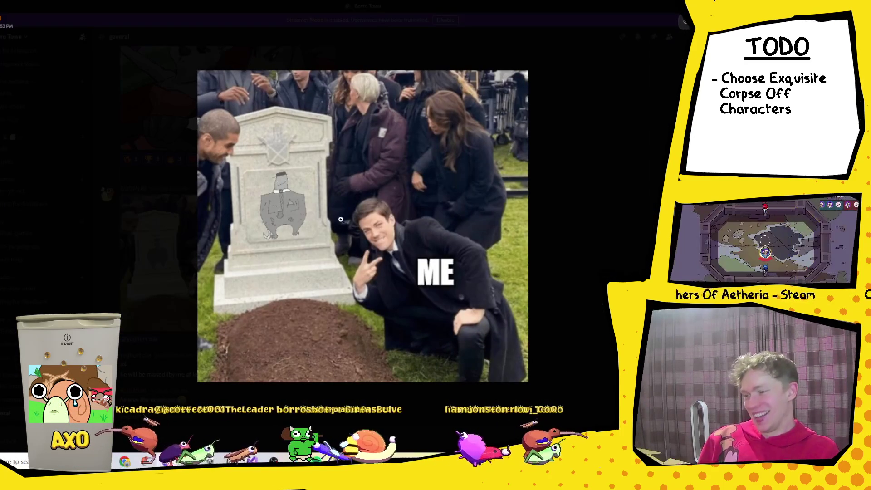
{"action": "left_click", "coordinate": [578, 208]}
{"action": "scroll", "coordinate": [399, 290], "scroll_direction": "up", "scroll_amount": 5}
{"action": "scroll", "coordinate": [393, 297], "scroll_direction": "up", "scroll_amount": 3}
{"action": "left_click", "coordinate": [236, 236]}
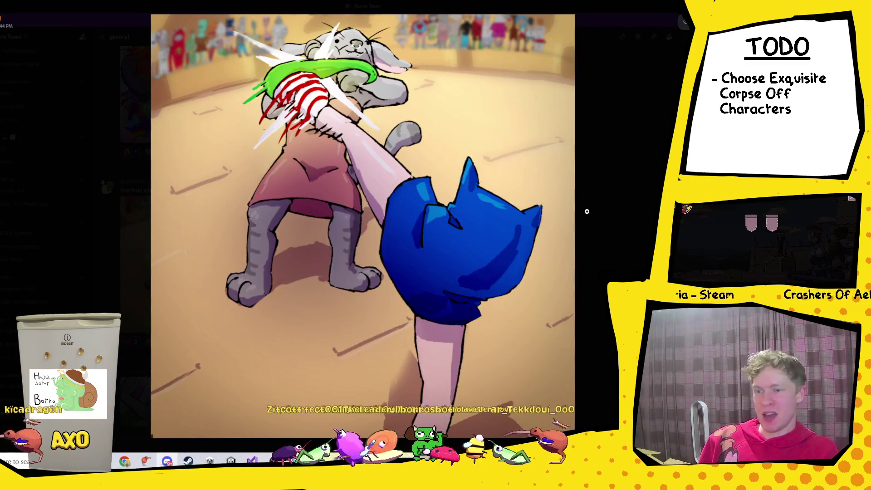
{"action": "left_click", "coordinate": [608, 208]}
View the rainbow dog drawing and horse portrait full size, then return to the direct messages.
{"action": "scroll", "coordinate": [356, 274], "scroll_direction": "up", "scroll_amount": 3}
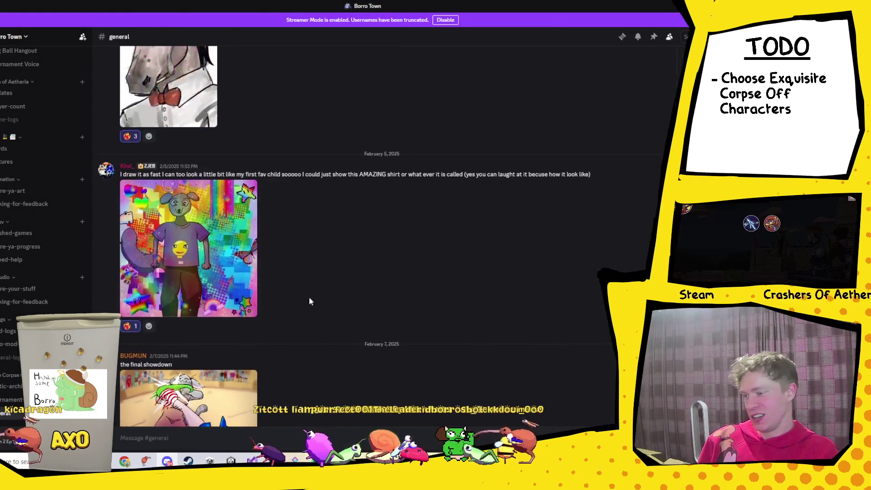
{"action": "left_click", "coordinate": [249, 259]}
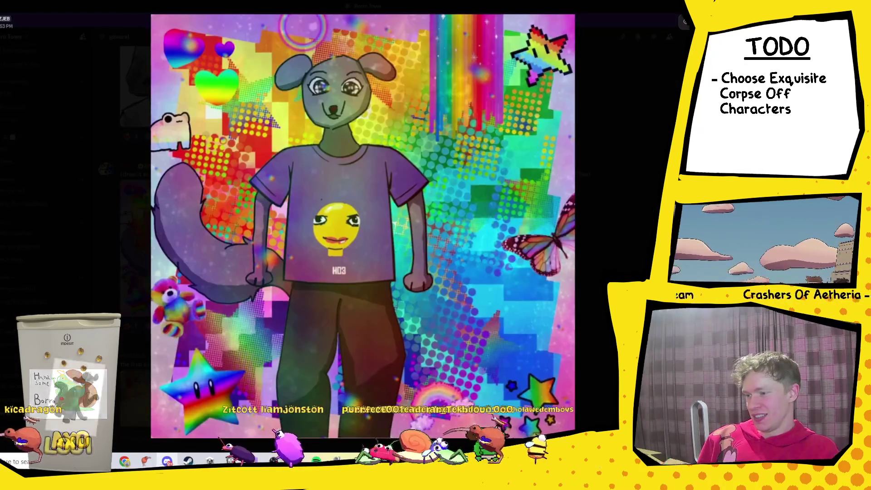
{"action": "key", "text": "Escape"}
{"action": "scroll", "coordinate": [404, 268], "scroll_direction": "up", "scroll_amount": 3}
{"action": "left_click", "coordinate": [210, 205]}
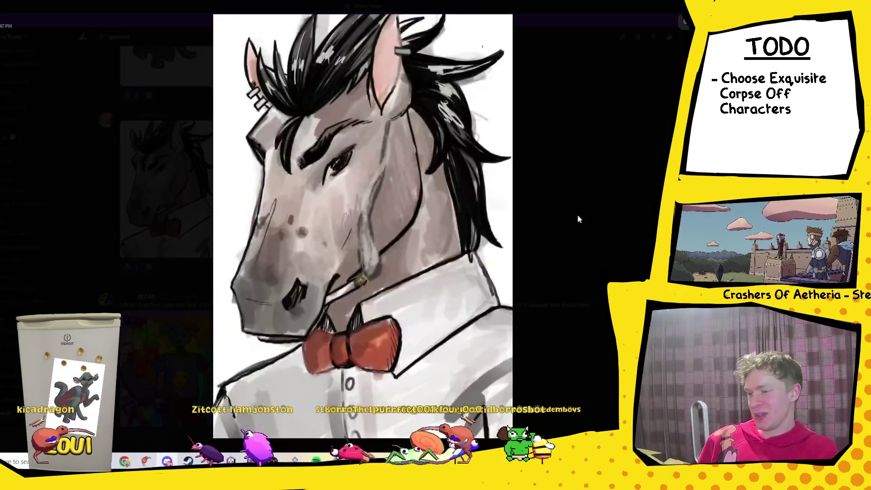
{"action": "left_click", "coordinate": [577, 219]}
{"action": "scroll", "coordinate": [318, 271], "scroll_direction": "up", "scroll_amount": 5}
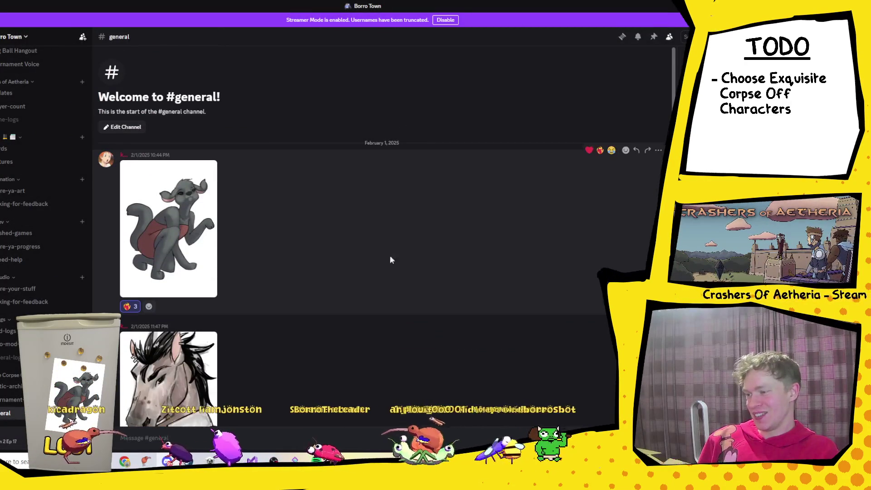
{"action": "scroll", "coordinate": [434, 305], "scroll_direction": "down", "scroll_amount": 10}
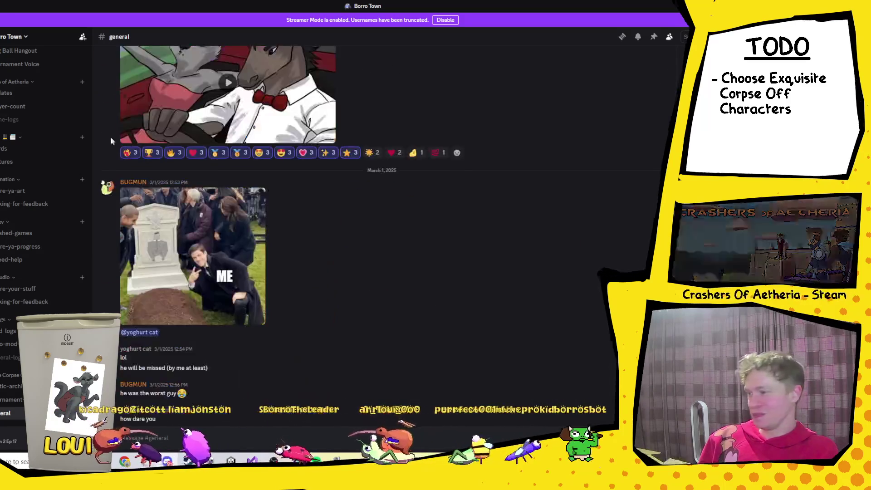
{"action": "key", "text": "ctrl+alt+Right"}
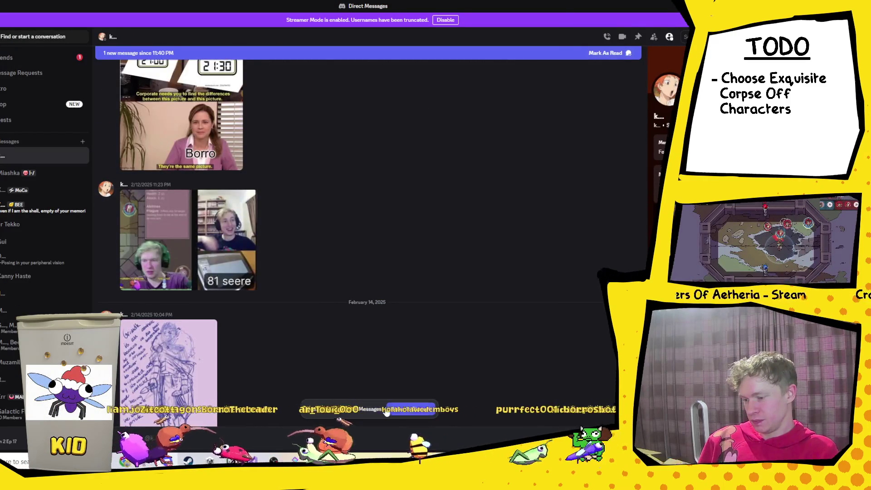
Jump to the newest messages and play the 'Remember this?' video attachment full screen.
{"action": "left_click", "coordinate": [386, 410]}
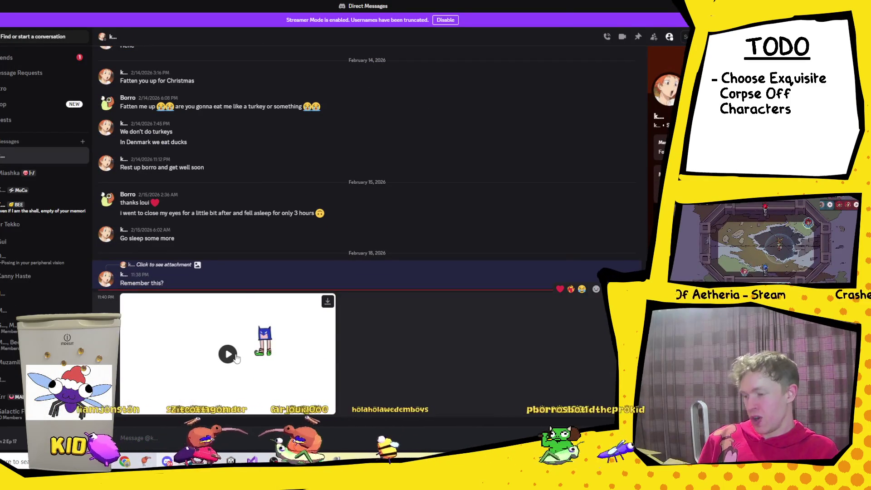
{"action": "left_click", "coordinate": [228, 354]}
{"action": "left_click", "coordinate": [326, 347]}
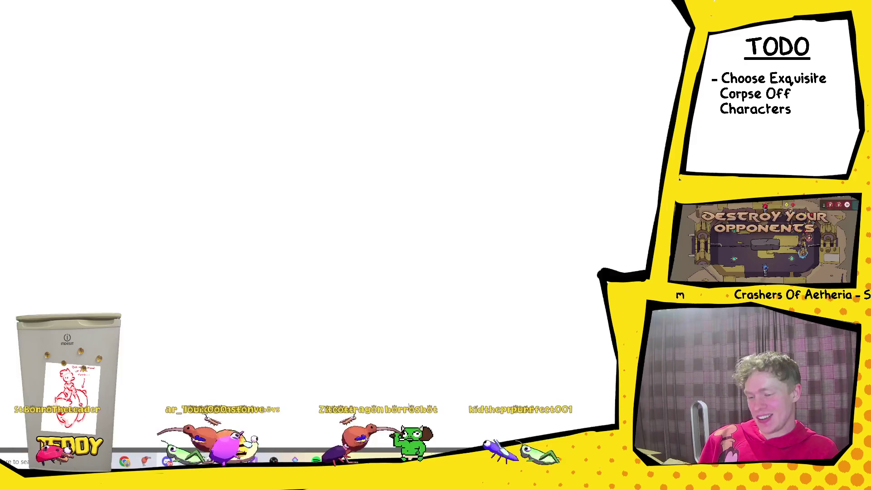
Exit the full-screen video, then bring the March drawings folder to the front.
{"action": "key", "text": "Escape"}
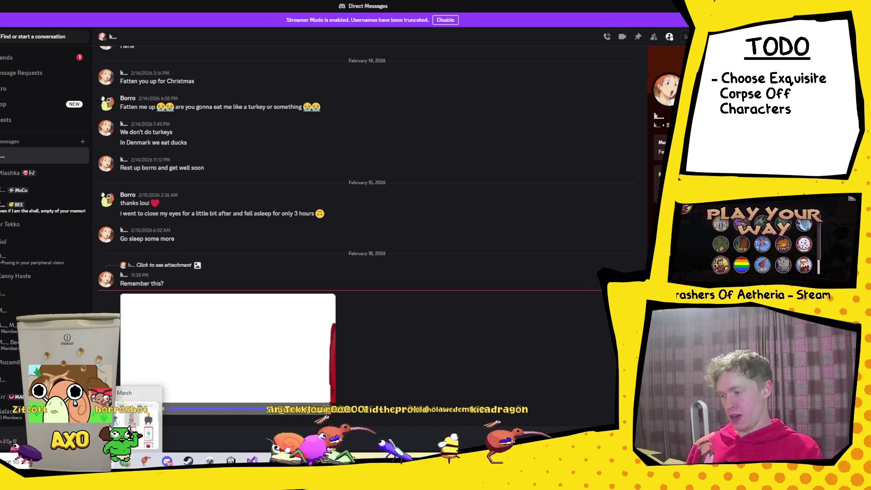
{"action": "left_click", "coordinate": [136, 410]}
Pick the Gartic_0009_Gartic_009, Gartic_0016_Gartic_022, Gartic_027 and Gartic_047 thumbnails, then scroll the grid.
{"action": "scroll", "coordinate": [355, 317], "scroll_direction": "down", "scroll_amount": 2}
{"action": "scroll", "coordinate": [379, 299], "scroll_direction": "up", "scroll_amount": 2}
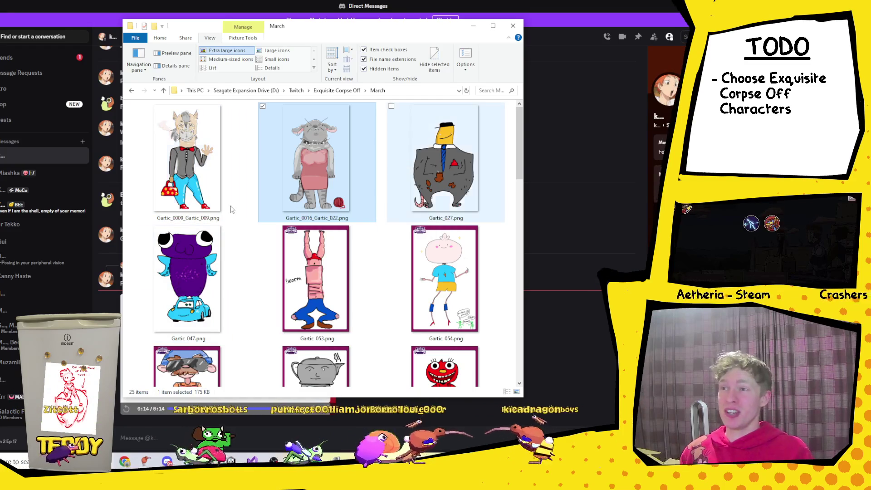
{"action": "left_click", "coordinate": [209, 160]}
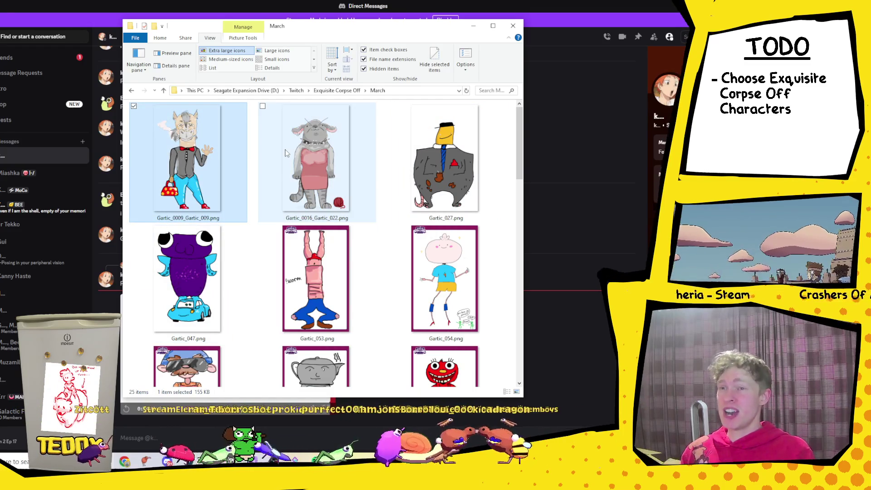
{"action": "left_click", "coordinate": [284, 153]}
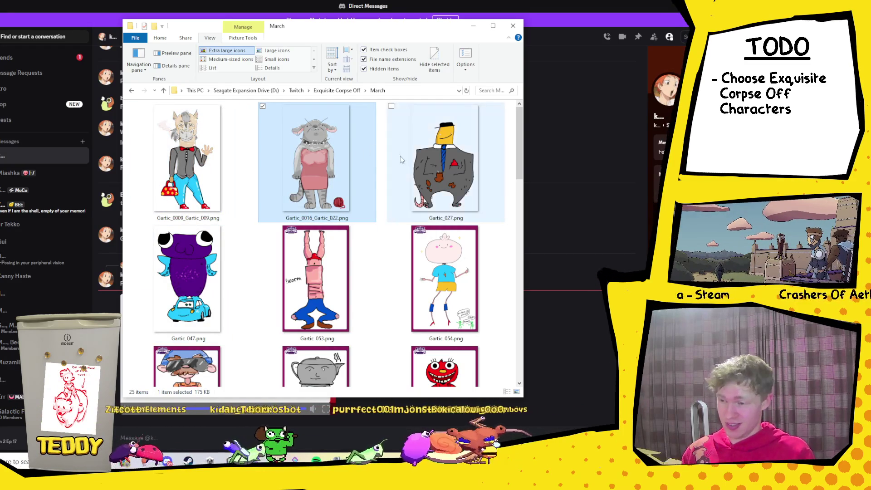
{"action": "left_click", "coordinate": [470, 158]}
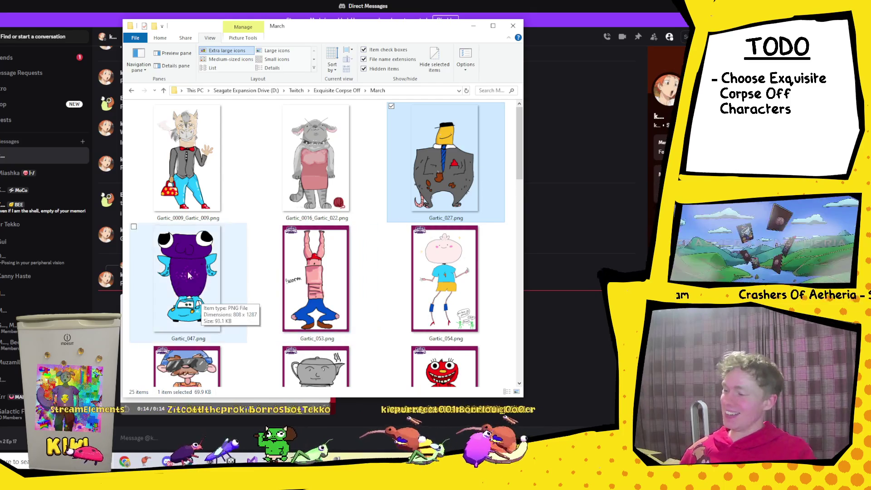
{"action": "left_click", "coordinate": [186, 262]}
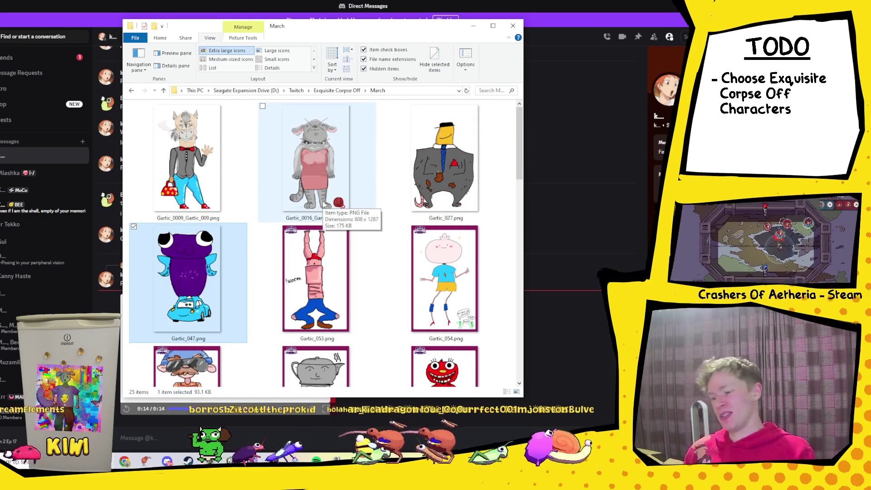
{"action": "scroll", "coordinate": [324, 204], "scroll_direction": "down", "scroll_amount": 2}
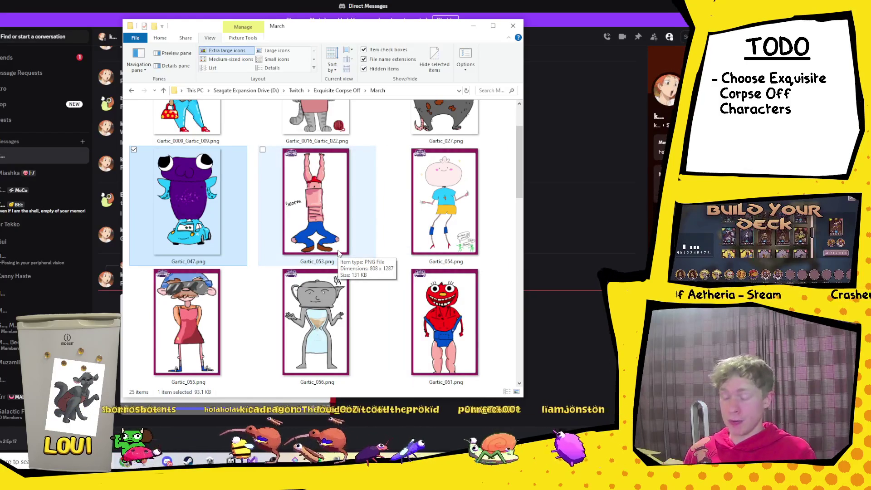
{"action": "scroll", "coordinate": [338, 253], "scroll_direction": "down", "scroll_amount": 5}
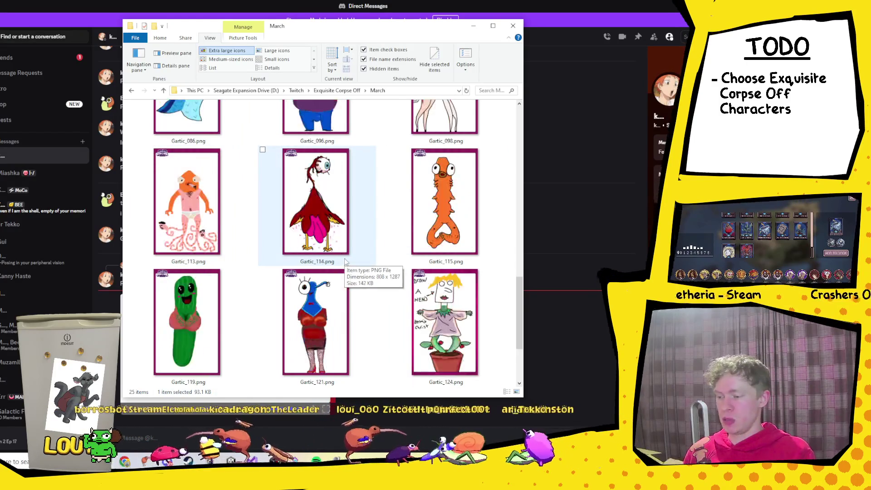
{"action": "scroll", "coordinate": [344, 261], "scroll_direction": "up", "scroll_amount": 5}
{"action": "scroll", "coordinate": [338, 277], "scroll_direction": "down", "scroll_amount": 3}
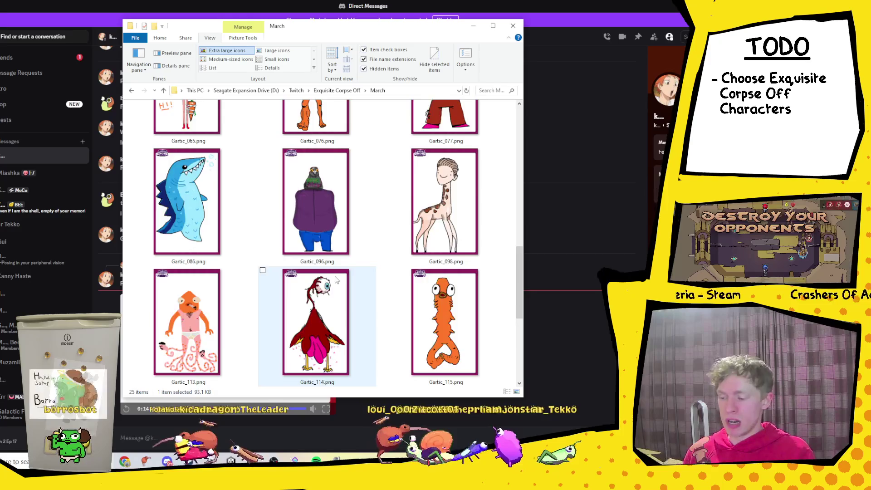
{"action": "scroll", "coordinate": [336, 280], "scroll_direction": "down", "scroll_amount": 3}
{"action": "scroll", "coordinate": [337, 263], "scroll_direction": "up", "scroll_amount": 2}
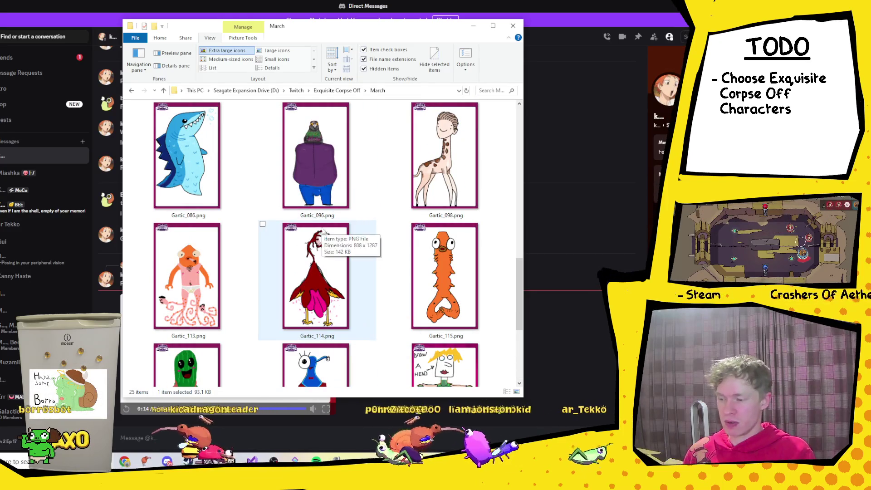
{"action": "double_click", "coordinate": [330, 256]}
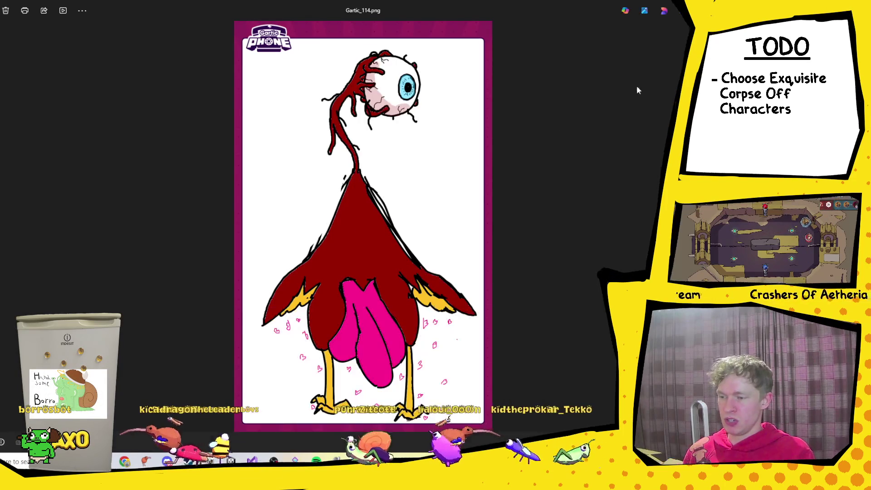
{"action": "key", "text": "alt+F4"}
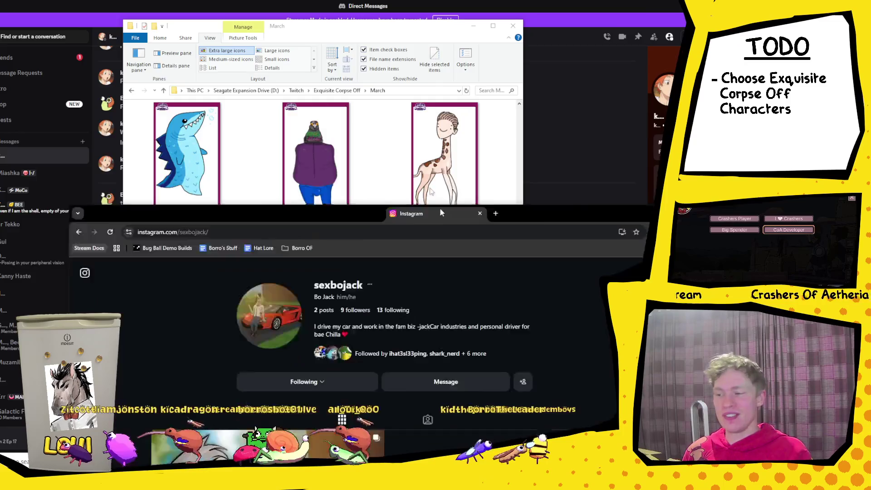
Maximize the Instagram browser, open the Bae post and visit its last commenter's profile.
{"action": "left_click_drag", "start_coordinate": [439, 207], "coordinate": [352, 26]}
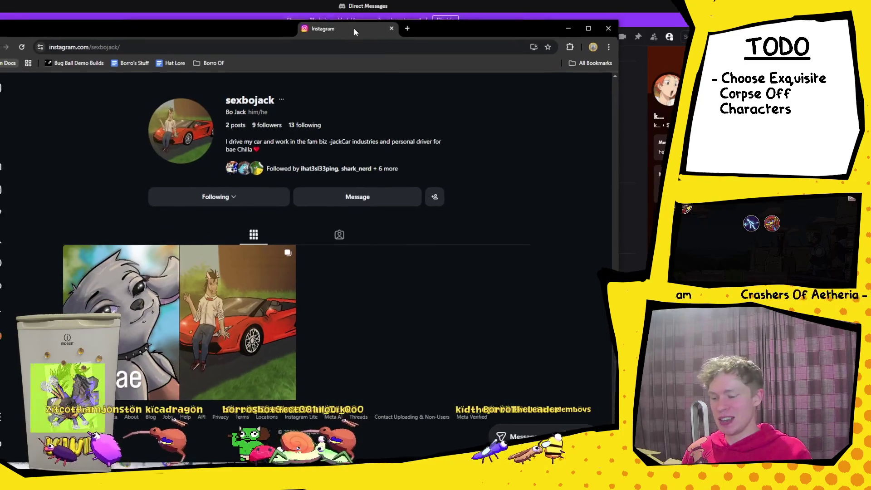
{"action": "left_click", "coordinate": [602, 39]}
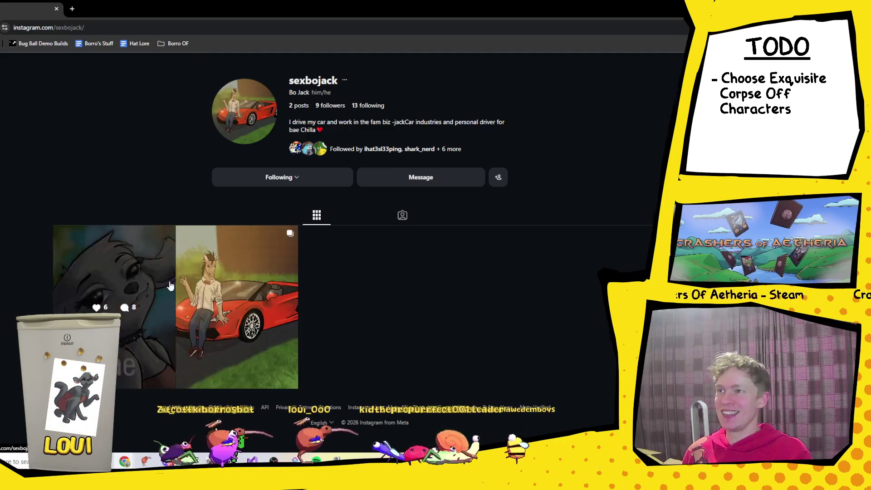
{"action": "left_click", "coordinate": [127, 281]}
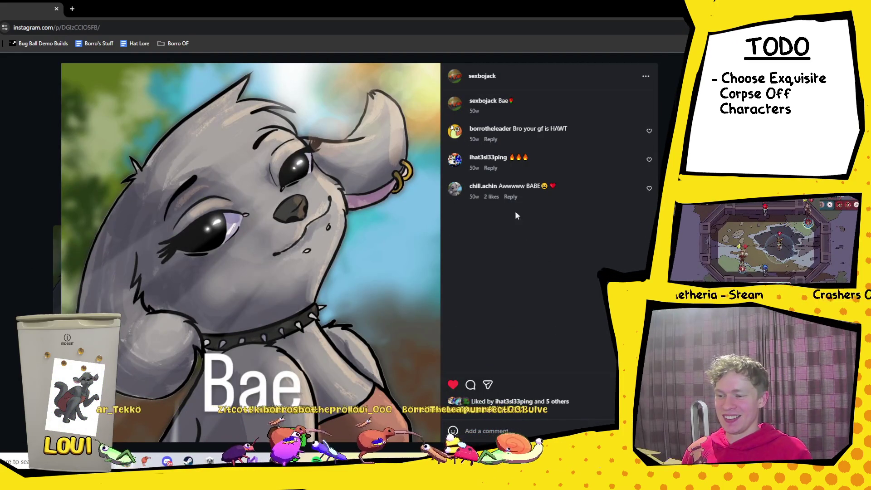
{"action": "mouse_move", "coordinate": [482, 191]}
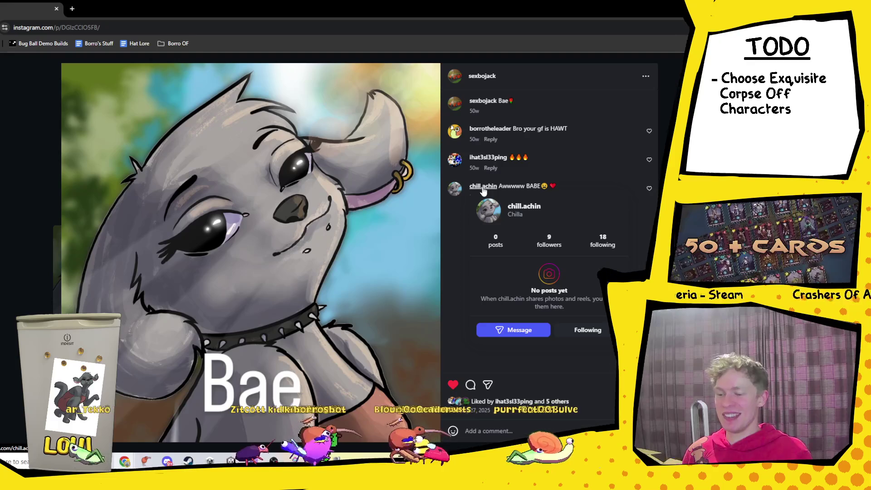
{"action": "left_click", "coordinate": [483, 186]}
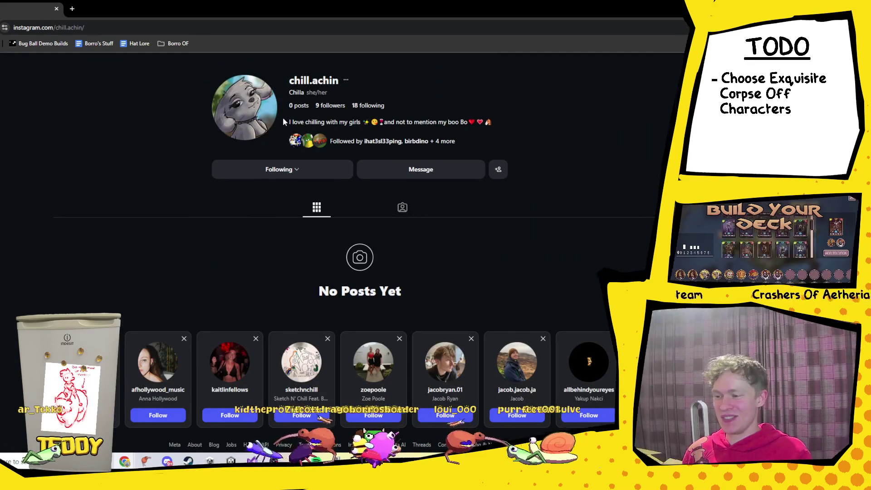
Select the commenter's name and bio text, then browse their followers list.
{"action": "left_click_drag", "start_coordinate": [282, 117], "coordinate": [529, 137]}
{"action": "left_click", "coordinate": [521, 129]}
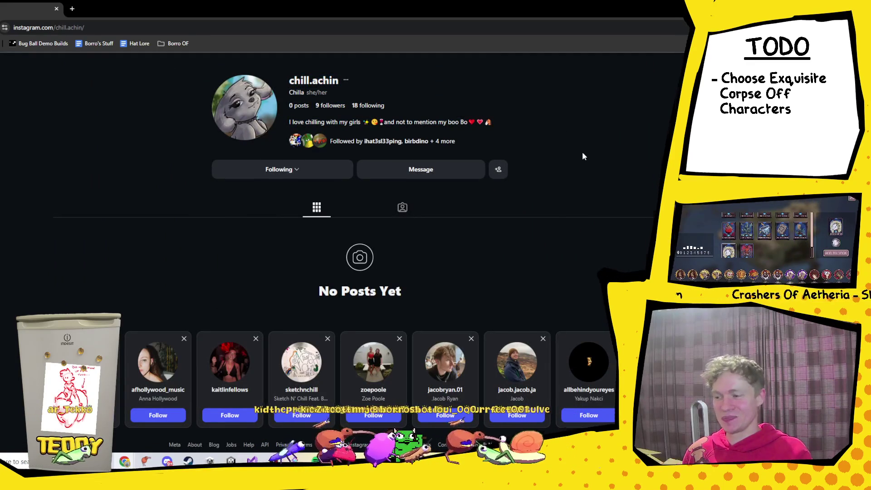
{"action": "left_click", "coordinate": [340, 106]}
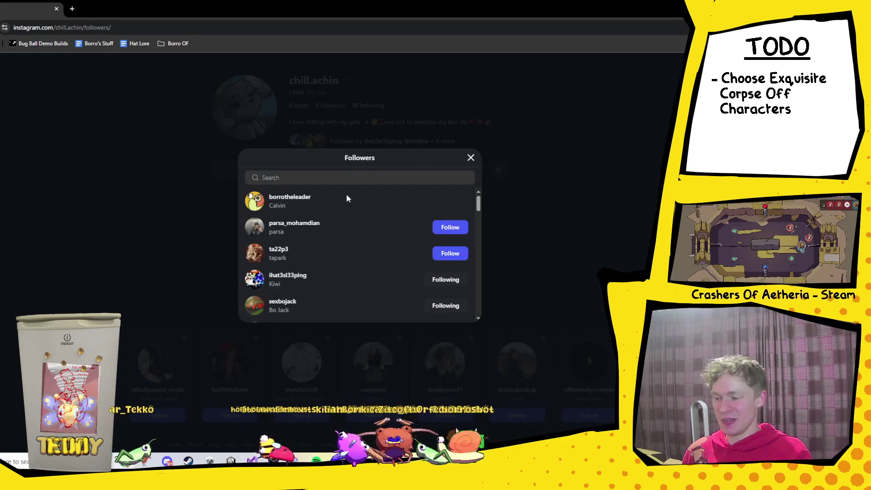
{"action": "scroll", "coordinate": [326, 204], "scroll_direction": "down", "scroll_amount": 2}
{"action": "scroll", "coordinate": [309, 204], "scroll_direction": "up", "scroll_amount": 2}
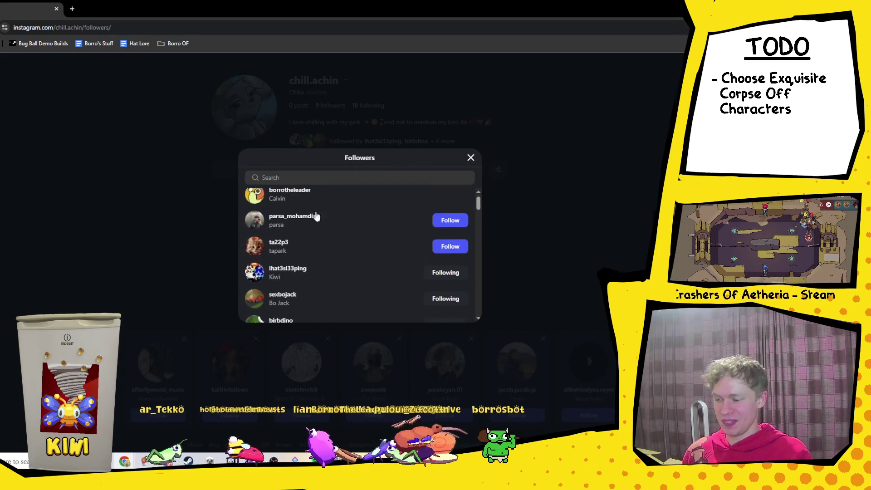
{"action": "scroll", "coordinate": [314, 222], "scroll_direction": "down", "scroll_amount": 1}
{"action": "scroll", "coordinate": [314, 236], "scroll_direction": "down", "scroll_amount": 1}
Open the bird-avatar follower, then the frog-avatar profile from its followers list.
{"action": "left_click", "coordinate": [286, 237]}
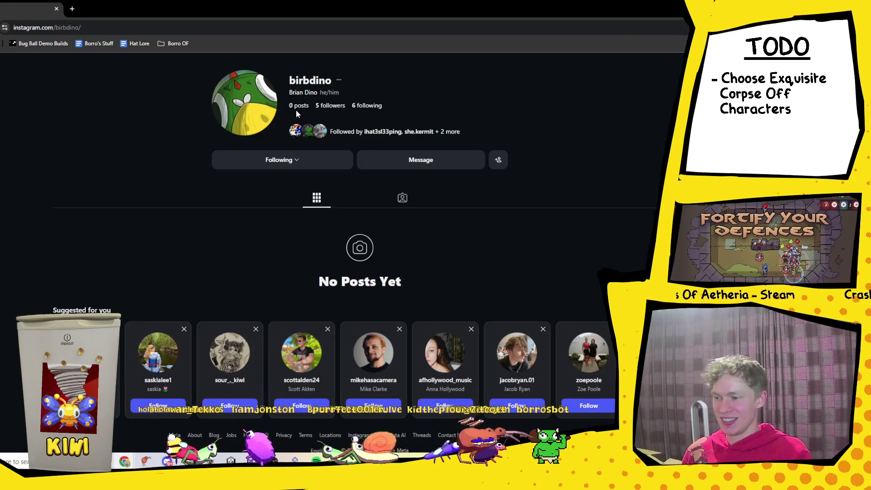
{"action": "left_click", "coordinate": [333, 106]}
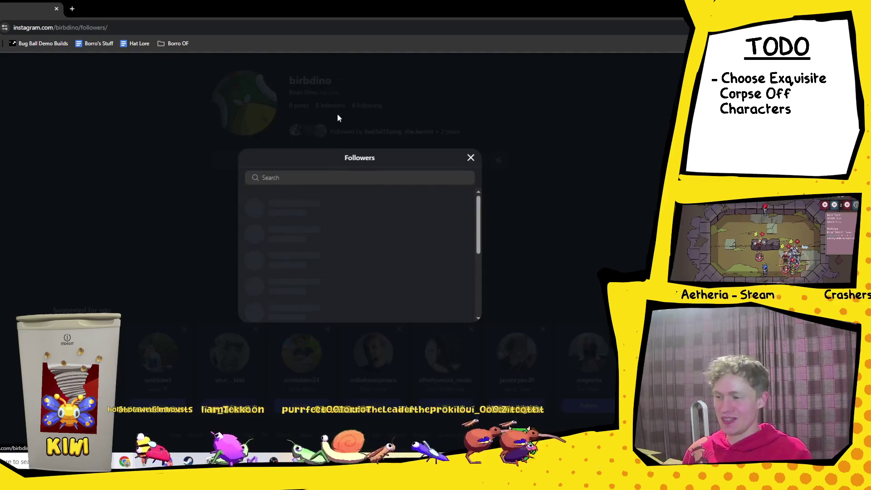
{"action": "scroll", "coordinate": [340, 257], "scroll_direction": "down", "scroll_amount": 1}
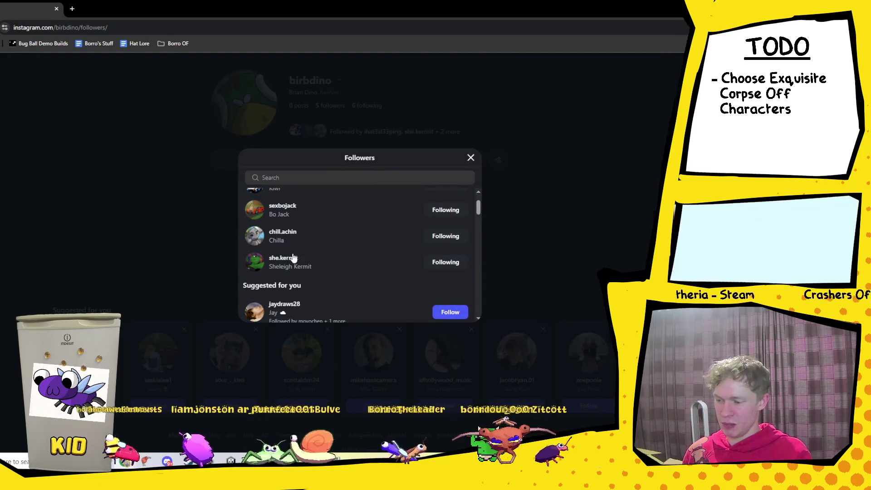
{"action": "left_click", "coordinate": [293, 258]}
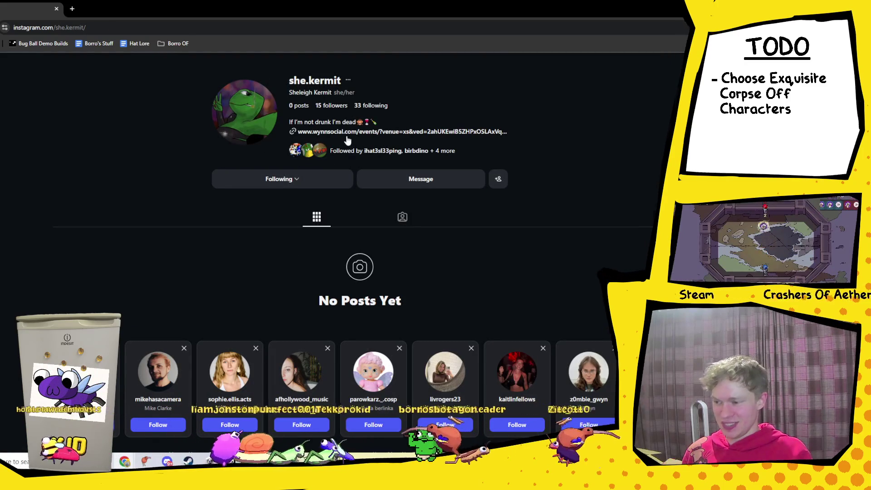
Open the frog profile's first bio link, Wynn Social's XS Nightclub calendar, in a new tab, then return.
{"action": "left_click", "coordinate": [310, 136]}
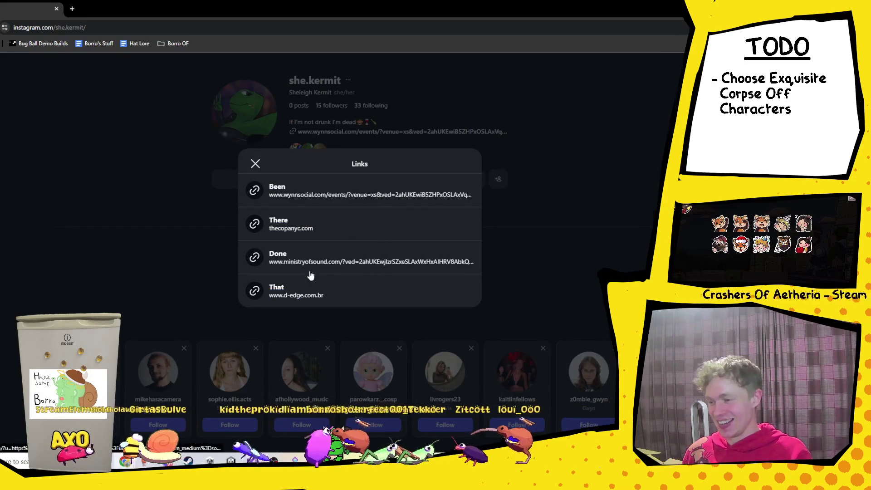
{"action": "left_click", "coordinate": [292, 195]}
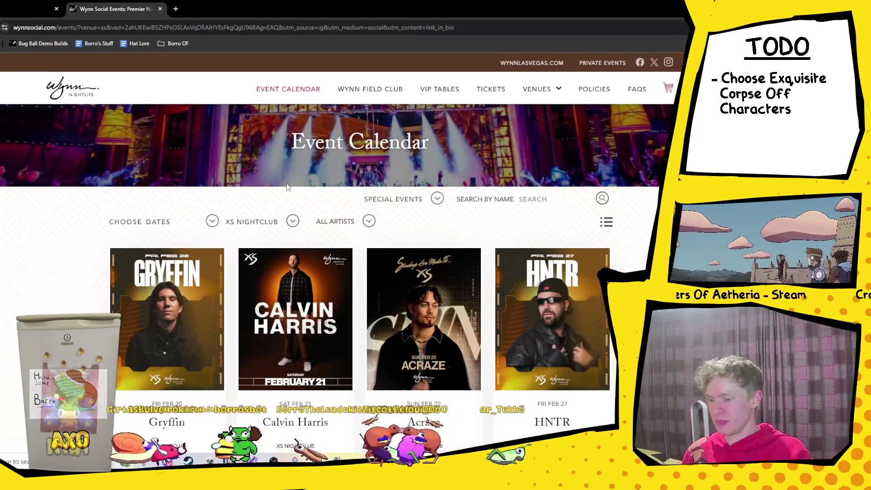
{"action": "scroll", "coordinate": [272, 200], "scroll_direction": "down", "scroll_amount": 2}
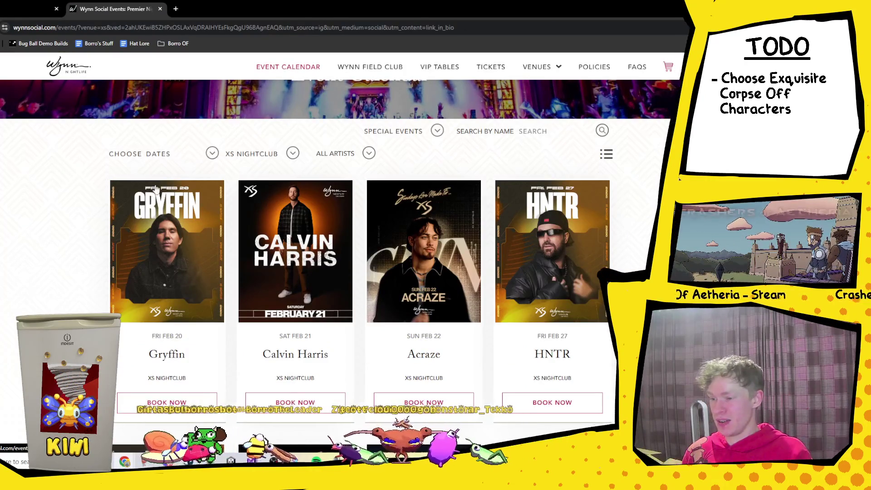
{"action": "scroll", "coordinate": [156, 189], "scroll_direction": "up", "scroll_amount": 2}
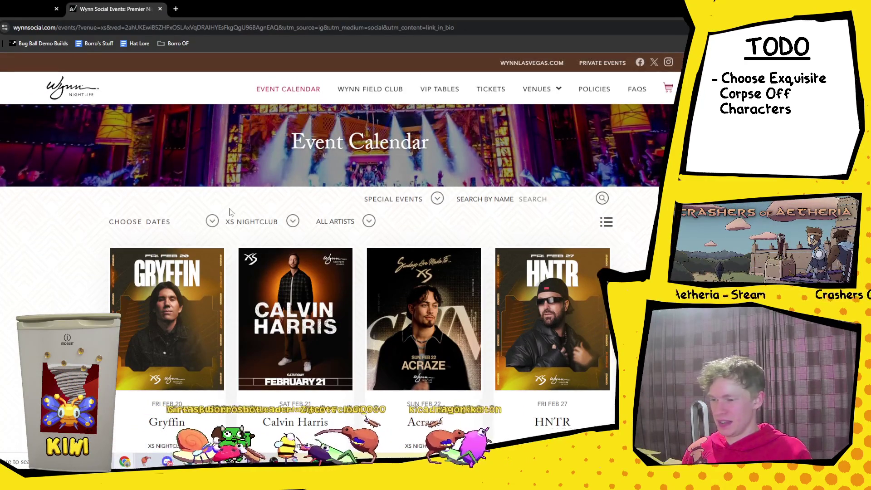
{"action": "scroll", "coordinate": [231, 212], "scroll_direction": "down", "scroll_amount": 10}
{"action": "scroll", "coordinate": [231, 211], "scroll_direction": "up", "scroll_amount": 10}
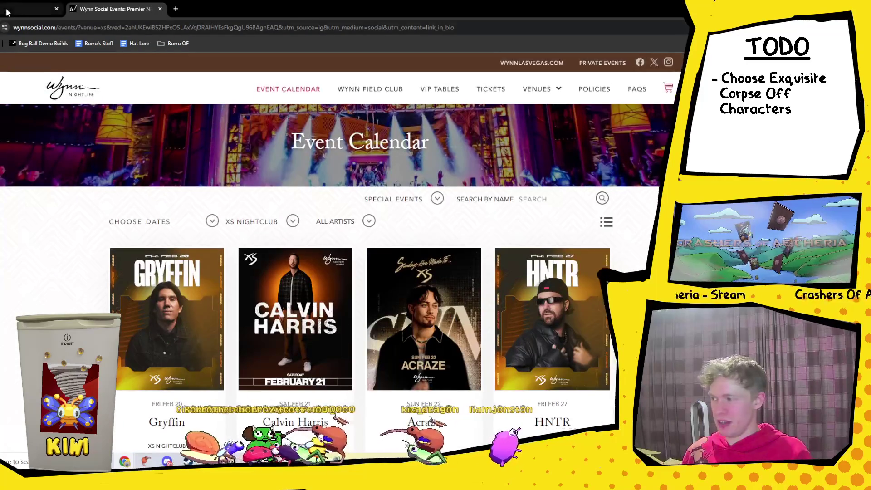
{"action": "left_click", "coordinate": [9, 13]}
{"action": "left_click", "coordinate": [527, 127]}
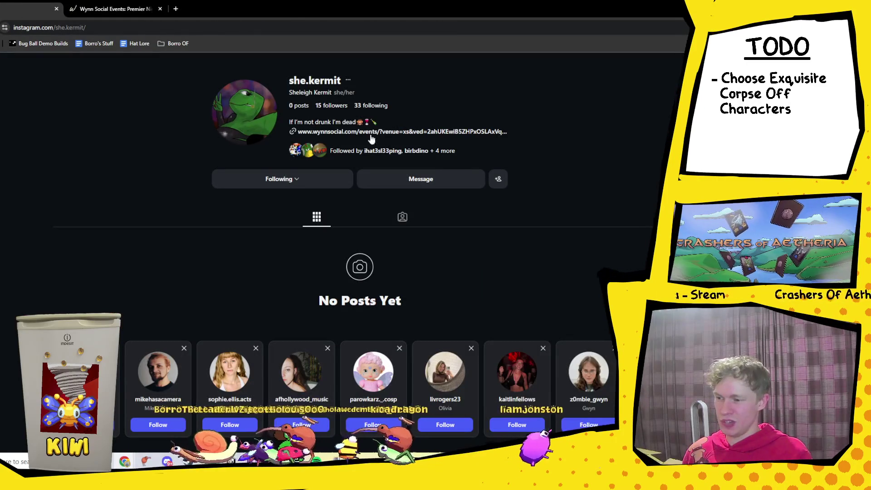
From the frog's followers, visit the white dinosaur profile, then the shark profile via its mutual followers.
{"action": "left_click", "coordinate": [340, 107]}
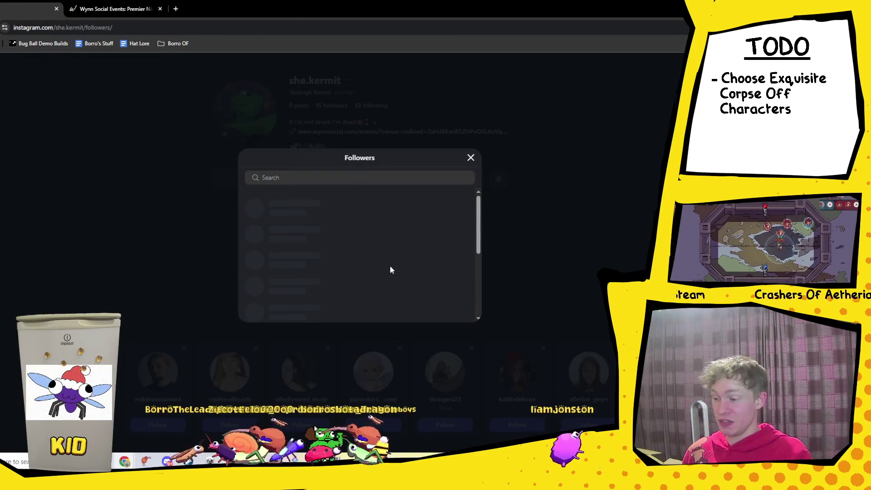
{"action": "scroll", "coordinate": [336, 241], "scroll_direction": "down", "scroll_amount": 4}
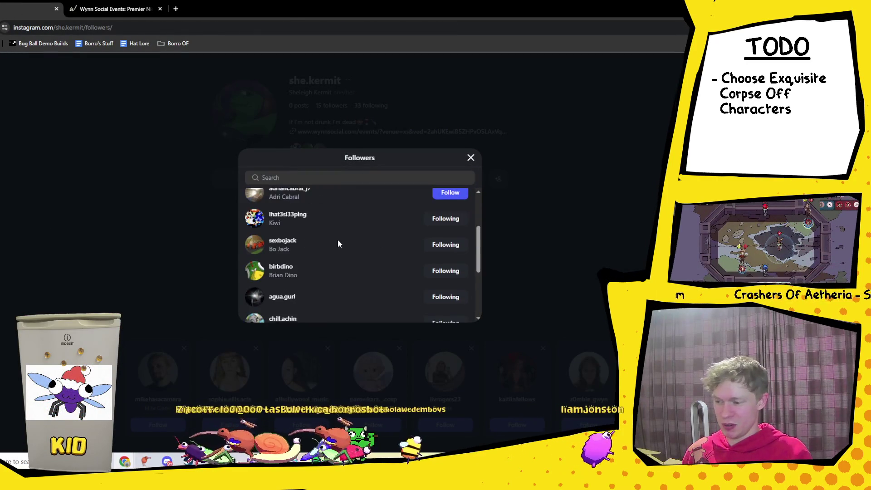
{"action": "scroll", "coordinate": [337, 244], "scroll_direction": "down", "scroll_amount": 2}
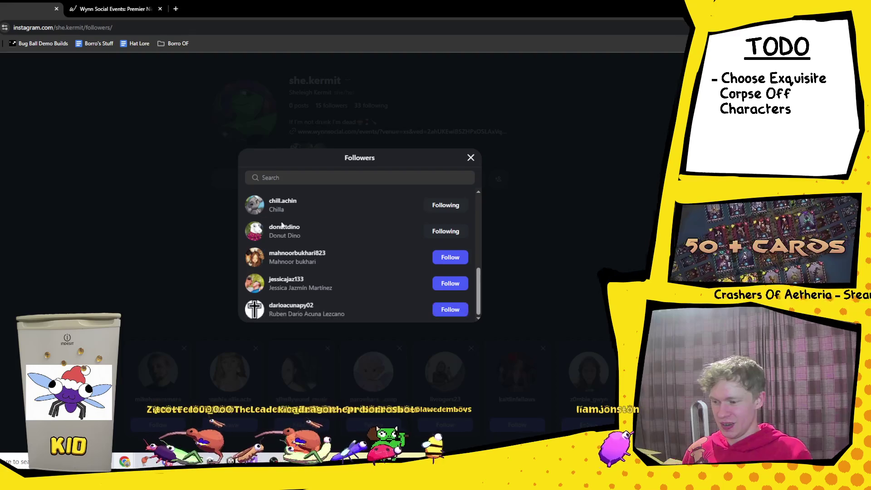
{"action": "left_click", "coordinate": [287, 232]}
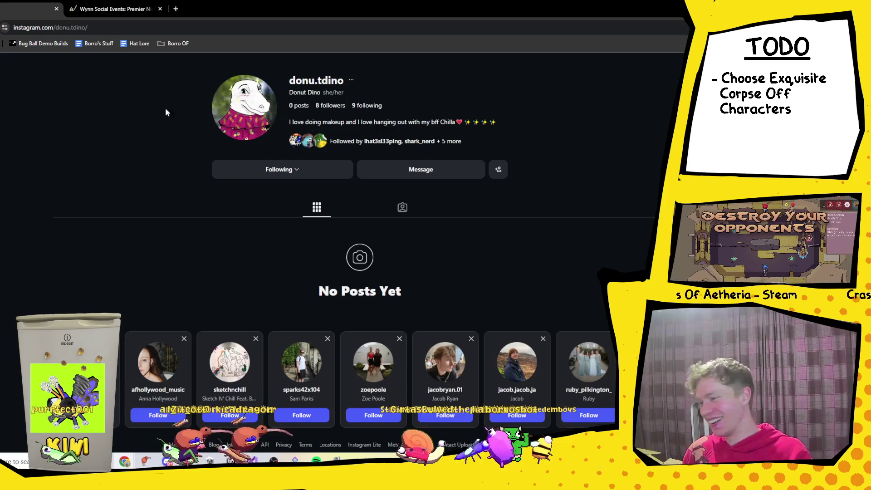
{"action": "left_click", "coordinate": [415, 141]}
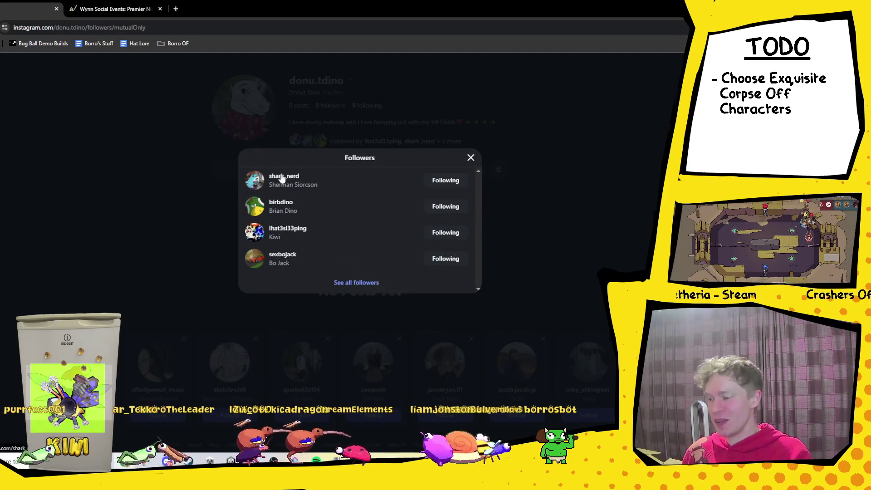
{"action": "left_click", "coordinate": [282, 178]}
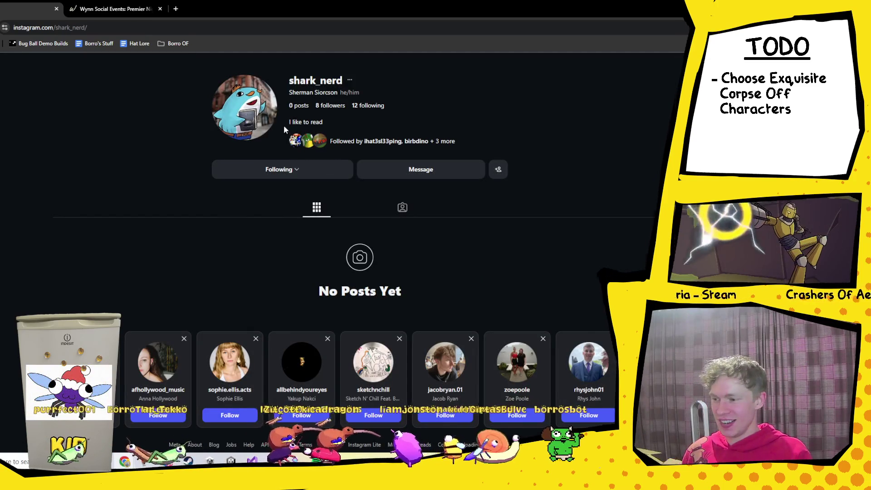
Select the shark profile's bio, then return to the frog profile through its followers list.
{"action": "triple_click", "coordinate": [281, 123]}
{"action": "left_click", "coordinate": [551, 118]}
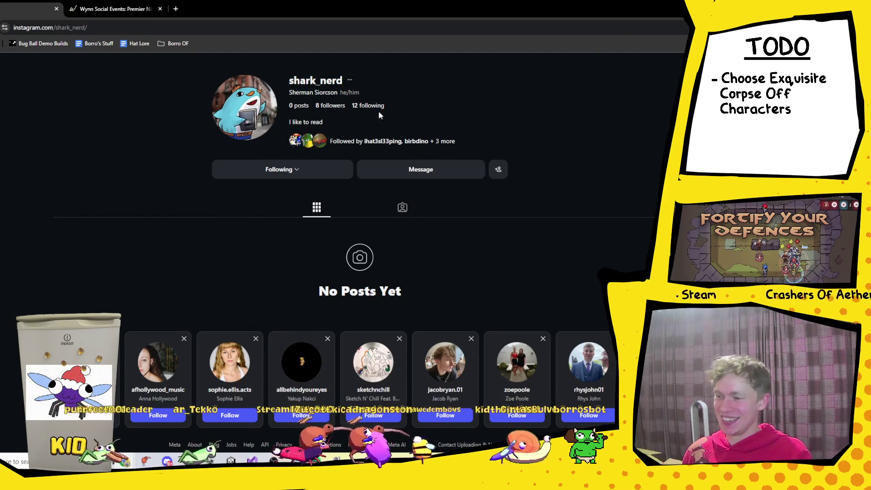
{"action": "left_click", "coordinate": [331, 106]}
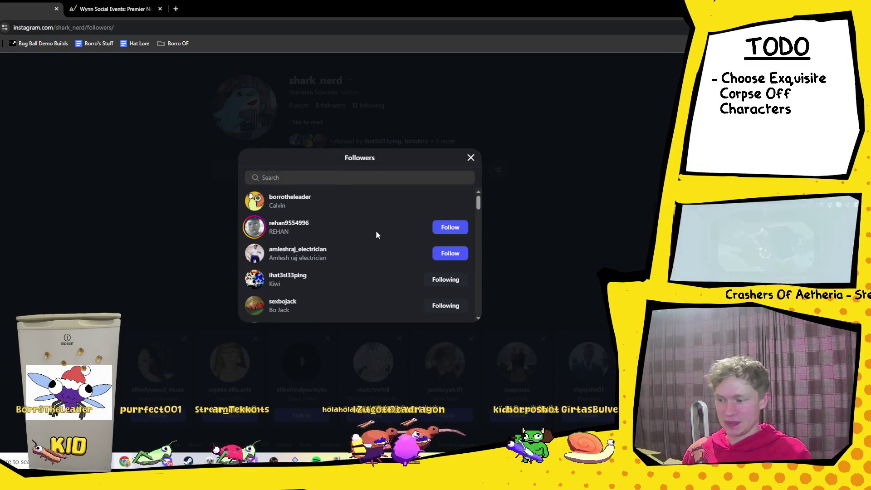
{"action": "scroll", "coordinate": [309, 261], "scroll_direction": "down", "scroll_amount": 2}
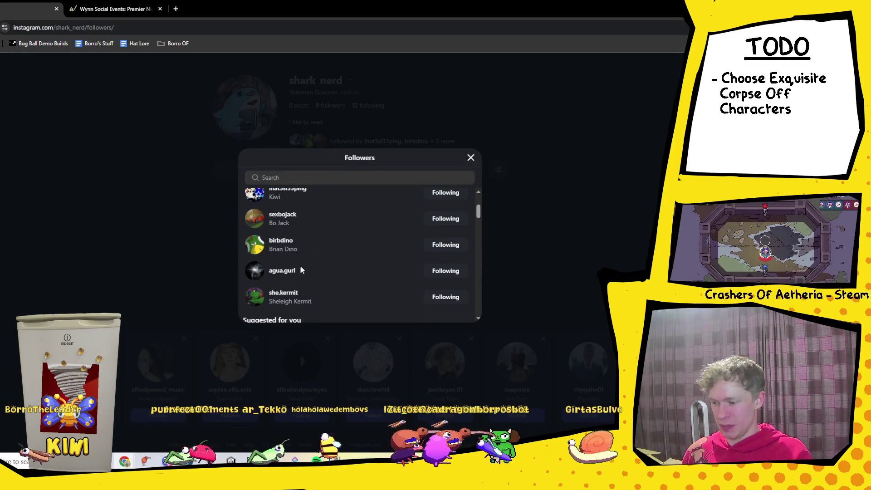
{"action": "left_click", "coordinate": [290, 294]}
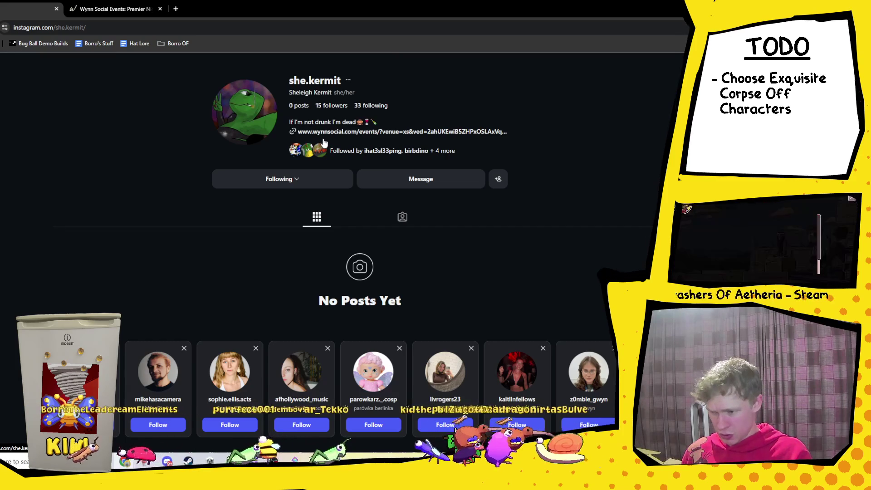
Review the frog profile's bio links and Following list, then open the aquatic-girl profile.
{"action": "left_click", "coordinate": [344, 132]}
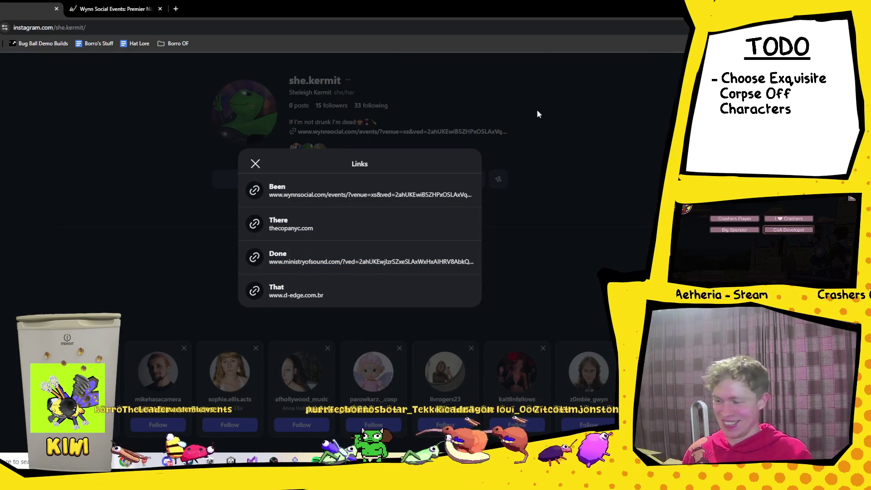
{"action": "left_click", "coordinate": [465, 104]}
{"action": "left_click", "coordinate": [373, 107]}
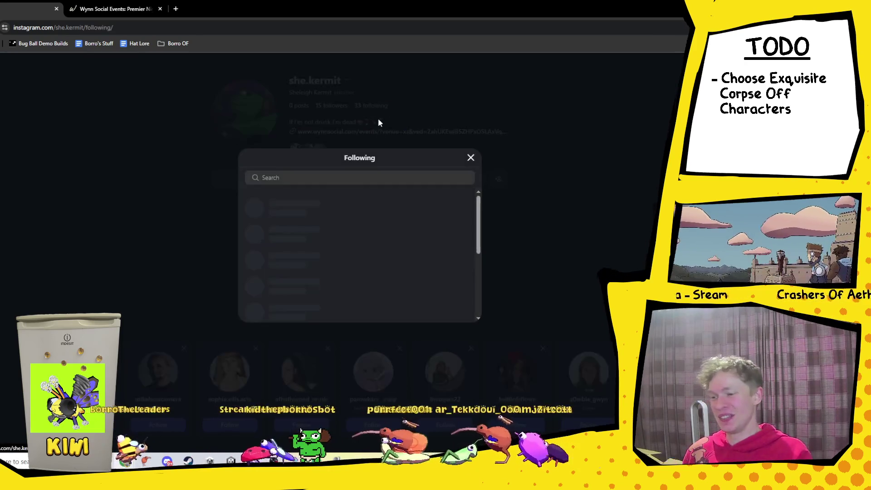
{"action": "scroll", "coordinate": [339, 266], "scroll_direction": "down", "scroll_amount": 2}
{"action": "scroll", "coordinate": [339, 261], "scroll_direction": "up", "scroll_amount": 2}
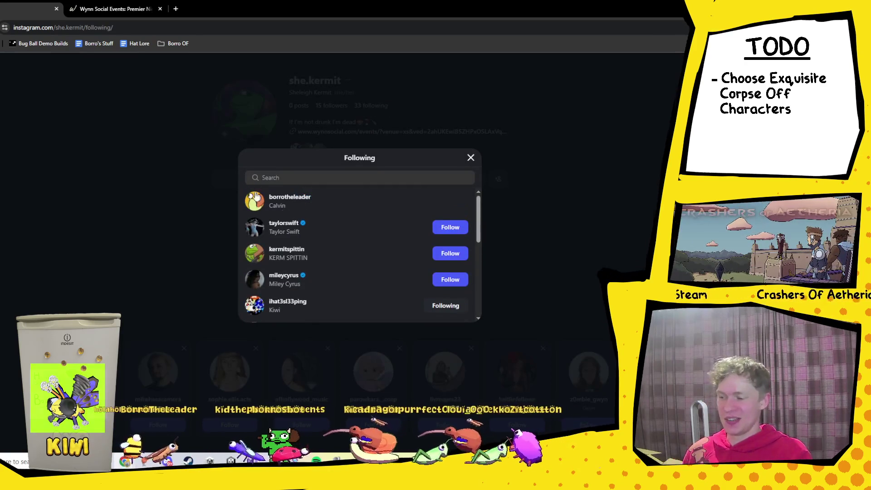
{"action": "mouse_move", "coordinate": [278, 228]}
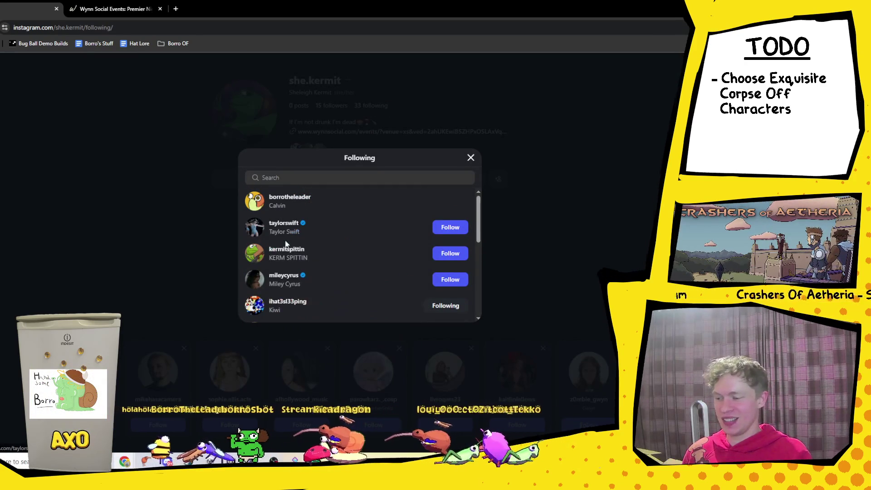
{"action": "mouse_move", "coordinate": [281, 253]}
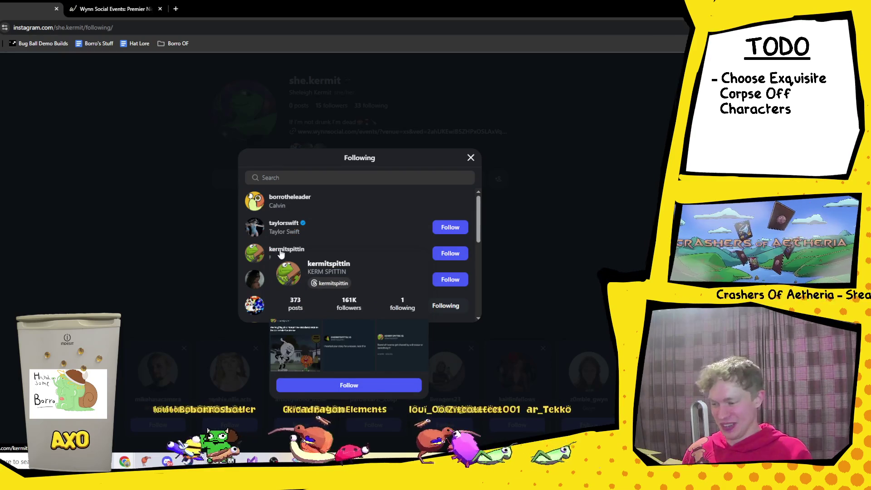
{"action": "scroll", "coordinate": [322, 228], "scroll_direction": "down", "scroll_amount": 3}
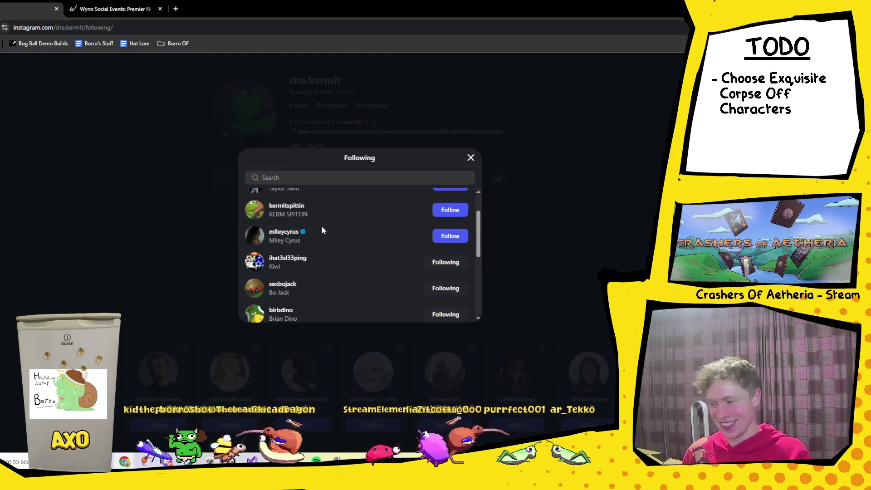
{"action": "scroll", "coordinate": [320, 227], "scroll_direction": "down", "scroll_amount": 2}
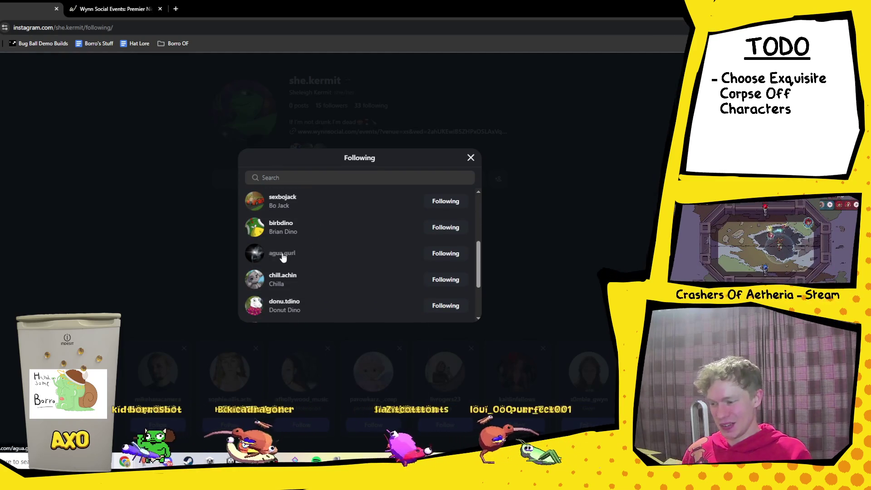
{"action": "left_click", "coordinate": [281, 253]}
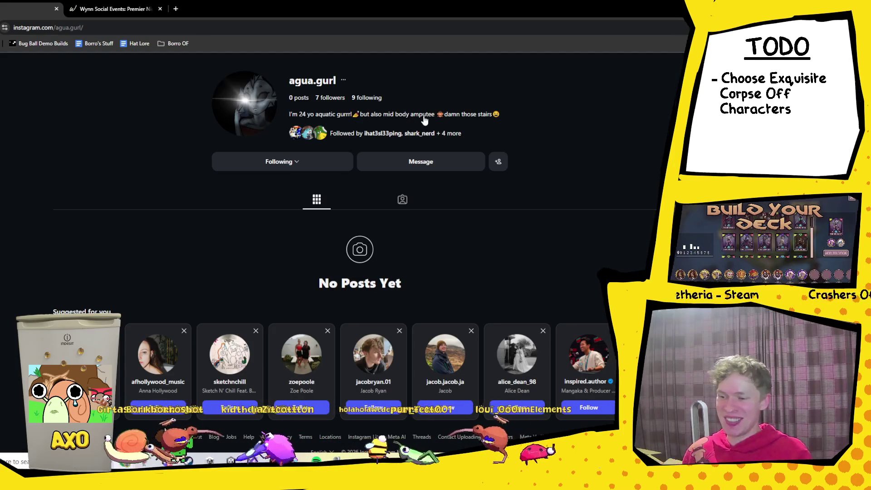
Check the aquatic-girl profile's mutual followers and the accounts it follows.
{"action": "left_click", "coordinate": [454, 133]}
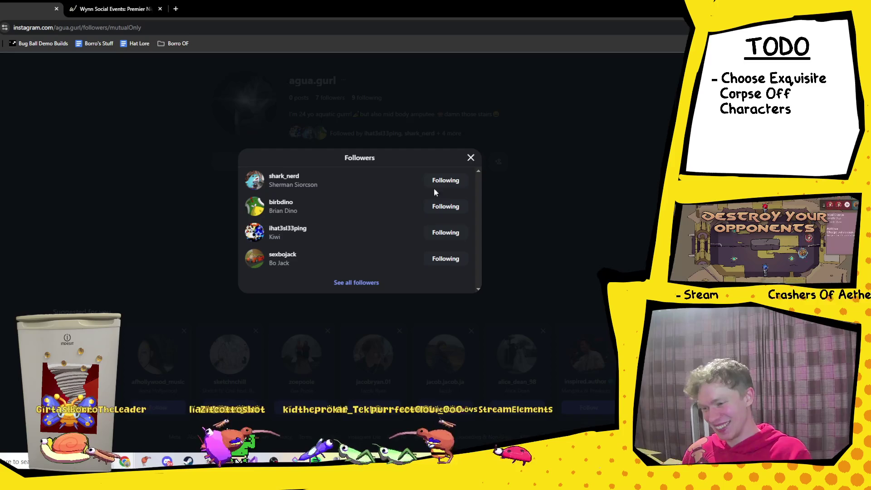
{"action": "left_click", "coordinate": [471, 158]}
{"action": "left_click", "coordinate": [361, 98]}
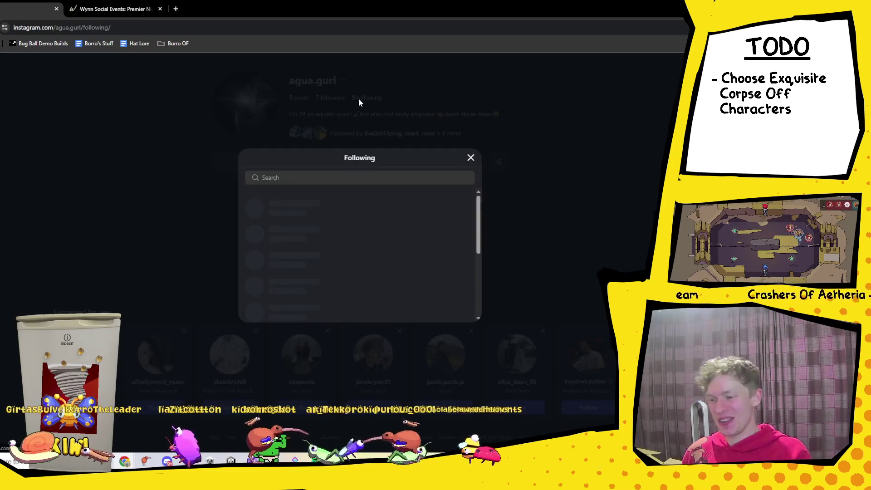
{"action": "scroll", "coordinate": [371, 254], "scroll_direction": "down", "scroll_amount": 2}
{"action": "scroll", "coordinate": [330, 249], "scroll_direction": "up", "scroll_amount": 2}
{"action": "mouse_move", "coordinate": [296, 247]}
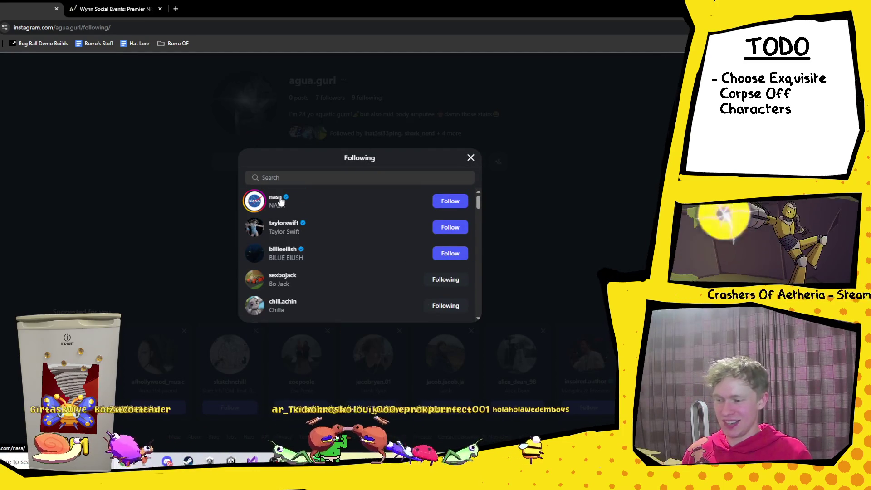
{"action": "scroll", "coordinate": [340, 200], "scroll_direction": "down", "scroll_amount": 3}
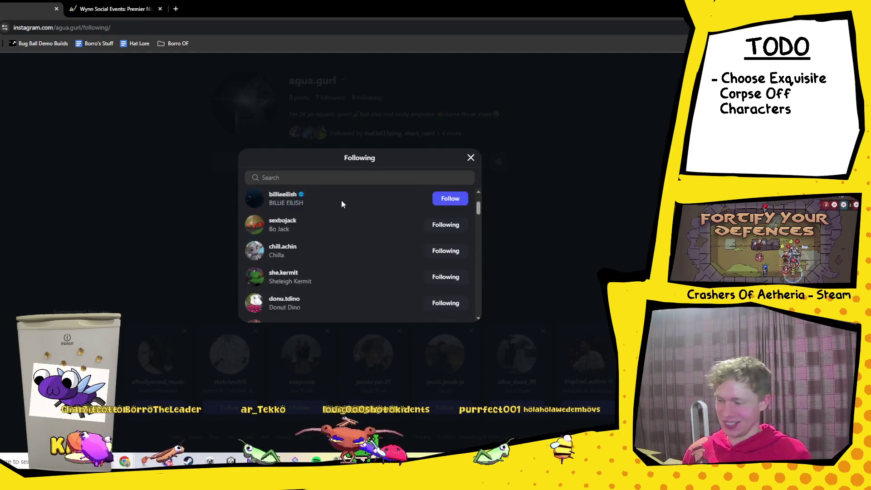
{"action": "scroll", "coordinate": [327, 283], "scroll_direction": "up", "scroll_amount": 3}
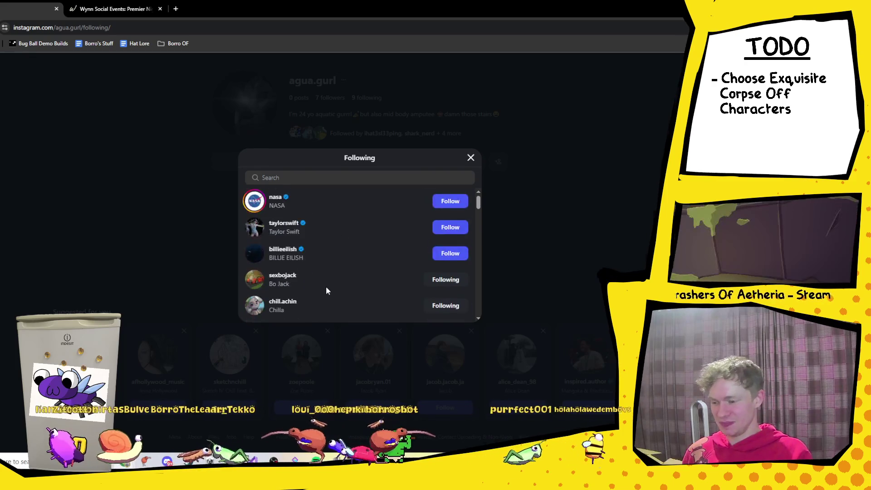
{"action": "scroll", "coordinate": [326, 286], "scroll_direction": "down", "scroll_amount": 4}
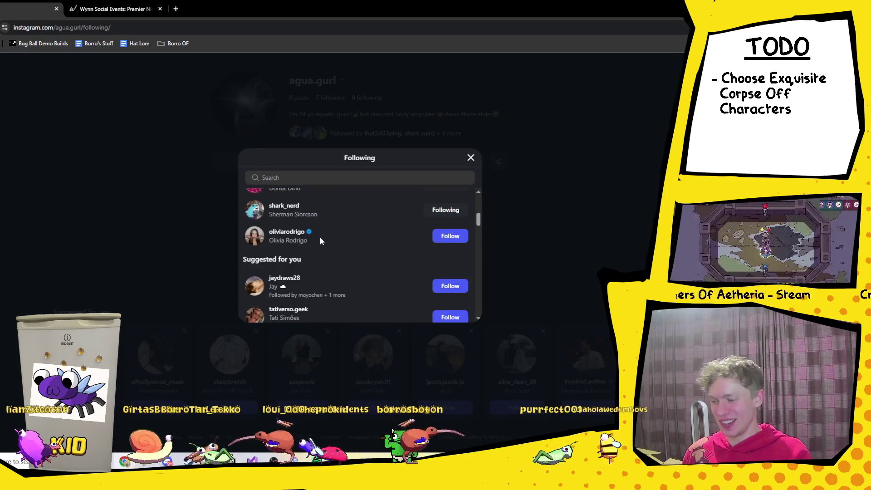
{"action": "scroll", "coordinate": [320, 237], "scroll_direction": "up", "scroll_amount": 5}
{"action": "left_click", "coordinate": [470, 159]}
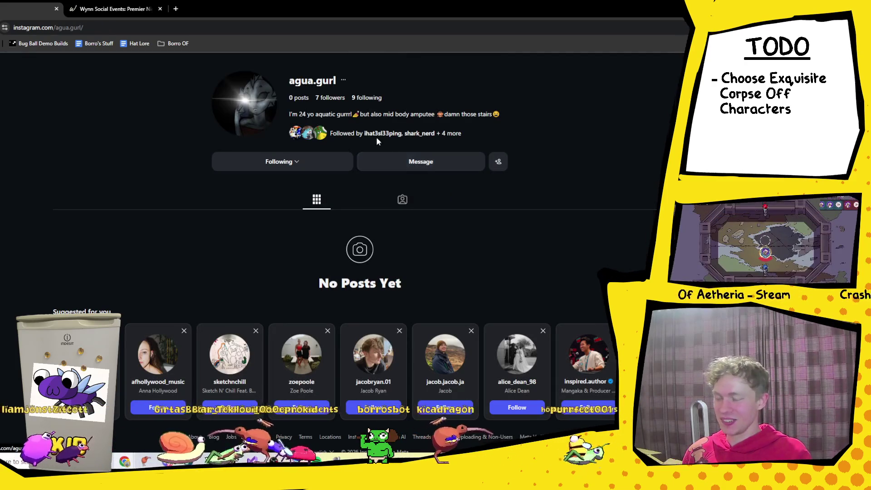
Go through its followers to the grey chilling profile, then open the bird-dinosaur profile.
{"action": "left_click", "coordinate": [331, 99]}
{"action": "scroll", "coordinate": [341, 246], "scroll_direction": "down", "scroll_amount": 4}
{"action": "scroll", "coordinate": [341, 246], "scroll_direction": "up", "scroll_amount": 3}
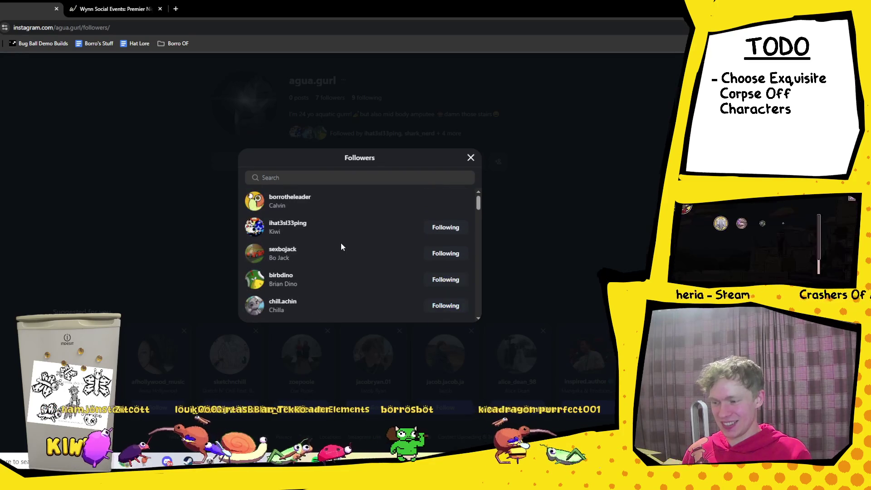
{"action": "scroll", "coordinate": [287, 258], "scroll_direction": "down", "scroll_amount": 1}
{"action": "left_click", "coordinate": [285, 257]}
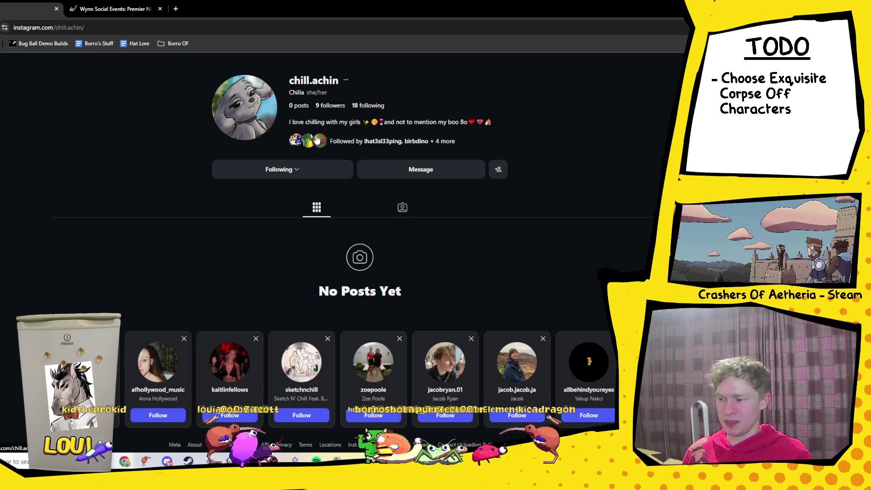
{"action": "left_click", "coordinate": [418, 143]}
{"action": "left_click", "coordinate": [280, 176]}
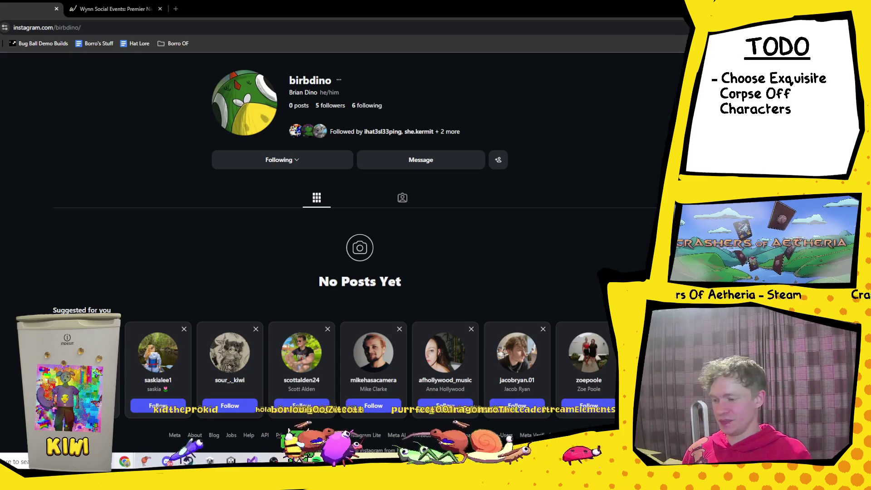
Open Borro Town's #general in Discord and view a posted drawing full screen.
{"action": "left_click", "coordinate": [167, 460]}
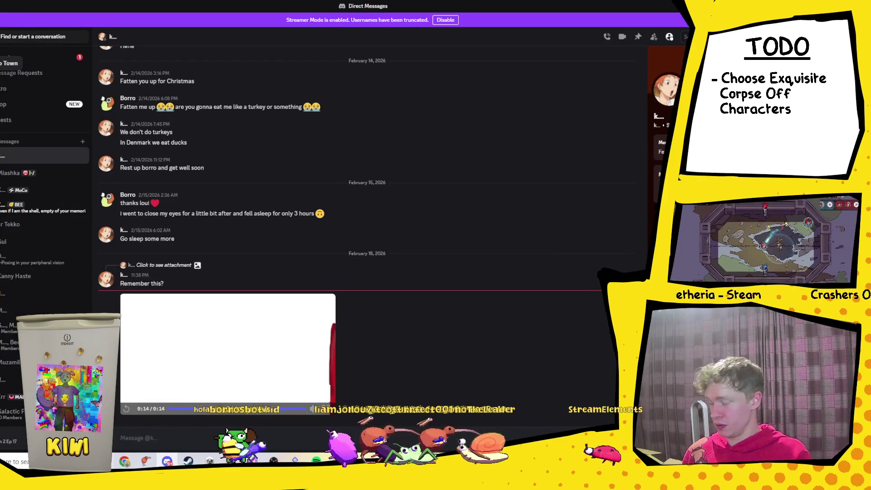
{"action": "left_click", "coordinate": [2, 63]}
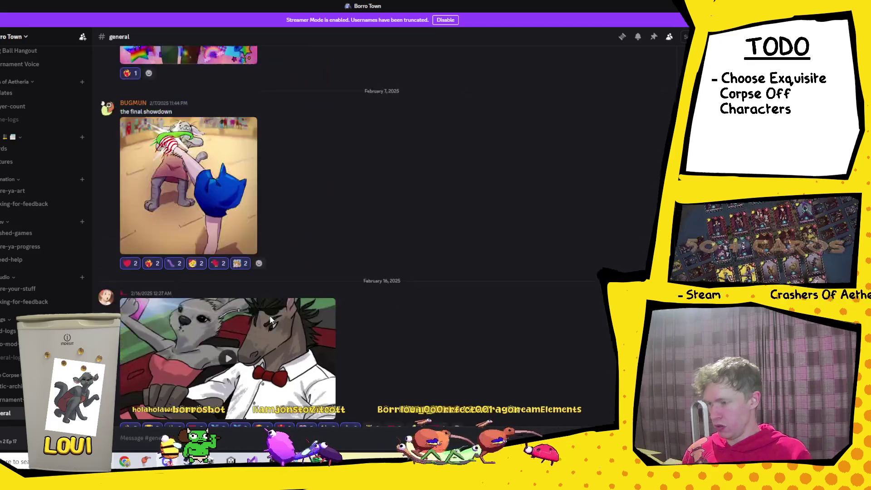
{"action": "left_click", "coordinate": [245, 318]}
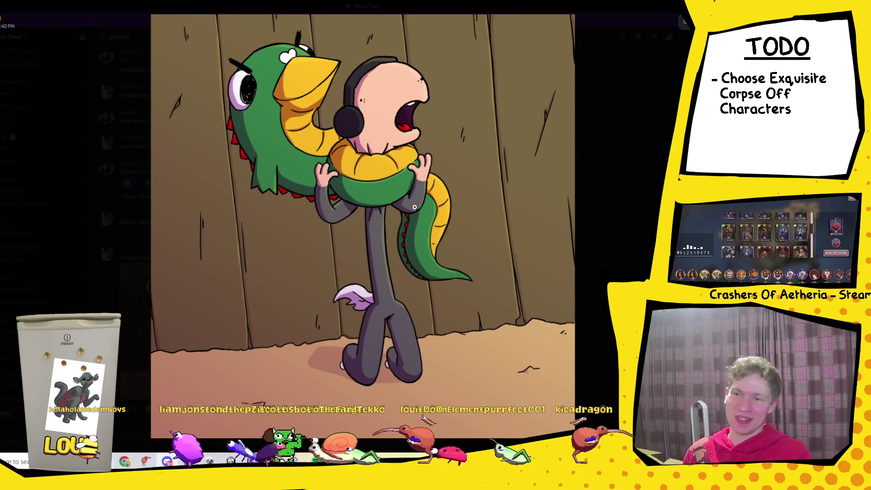
{"action": "left_click", "coordinate": [632, 239]}
Scroll to the top of #general, then bring the Instagram browser window forward.
{"action": "scroll", "coordinate": [409, 288], "scroll_direction": "up", "scroll_amount": 10}
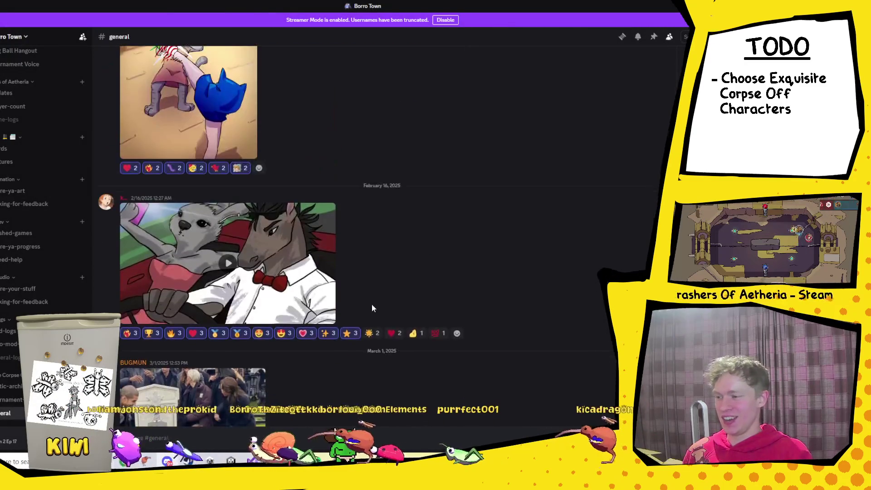
{"action": "scroll", "coordinate": [371, 308], "scroll_direction": "up", "scroll_amount": 4}
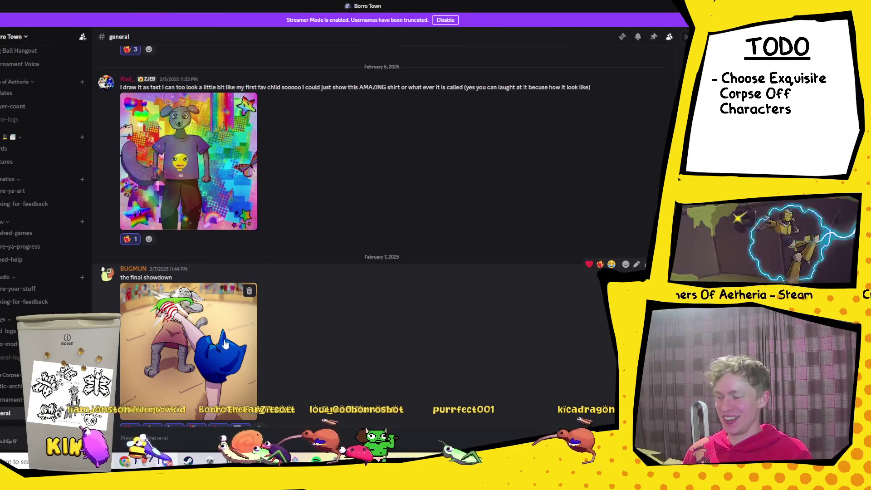
{"action": "scroll", "coordinate": [218, 331], "scroll_direction": "down", "scroll_amount": 2}
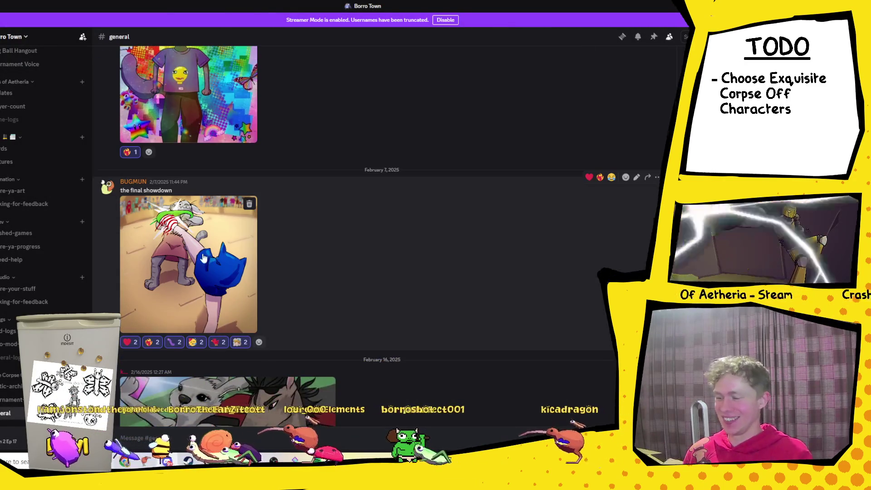
{"action": "scroll", "coordinate": [207, 306], "scroll_direction": "up", "scroll_amount": 7}
{"action": "scroll", "coordinate": [207, 306], "scroll_direction": "up", "scroll_amount": 5}
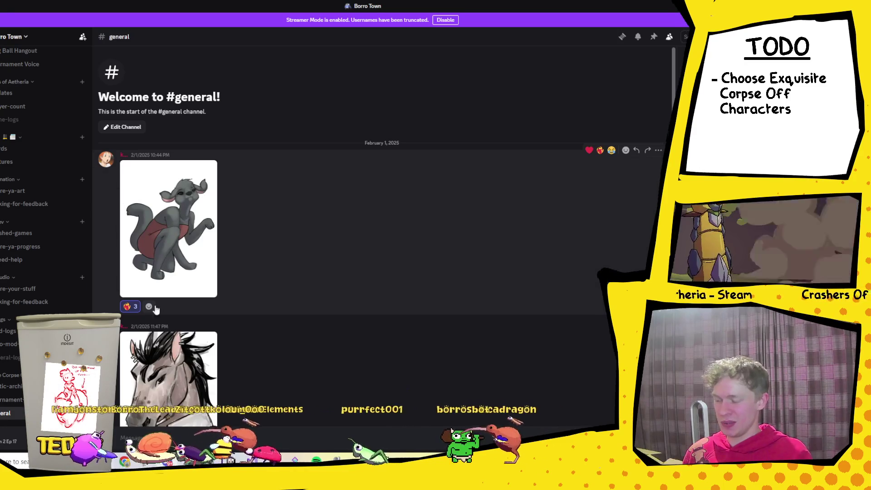
{"action": "mouse_move", "coordinate": [167, 461]}
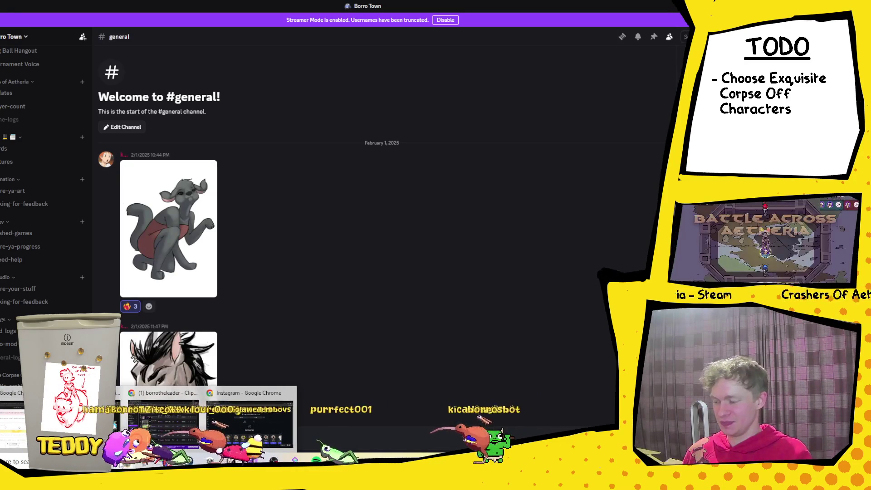
{"action": "left_click", "coordinate": [261, 415]}
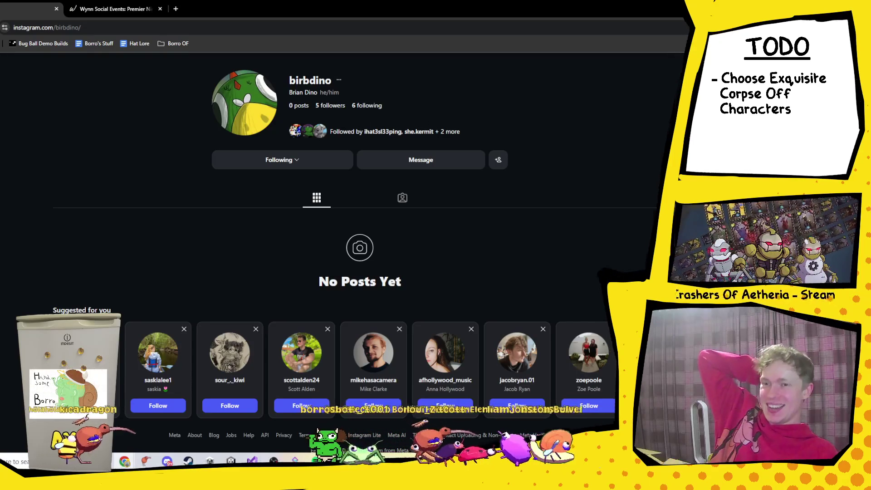
Leave the Instagram profile's address bar and switch back to Discord's Borro Town #general channel.
{"action": "left_click", "coordinate": [139, 24]}
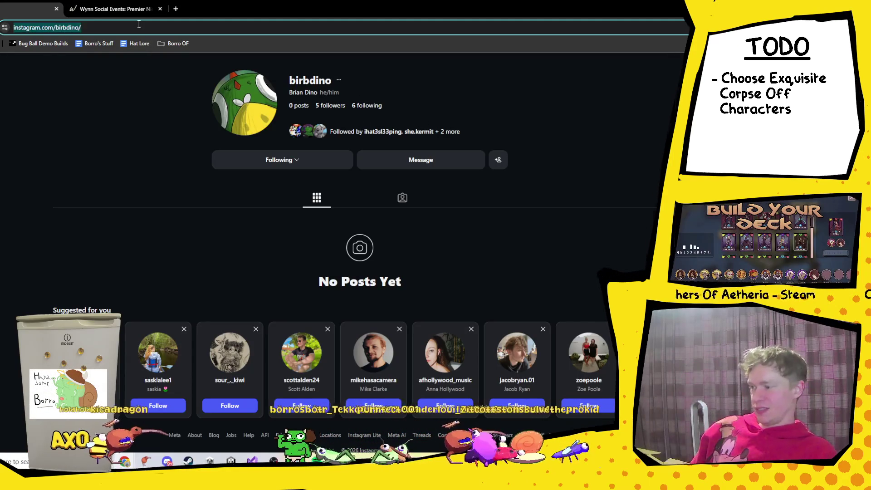
{"action": "key", "text": "alt+Tab"}
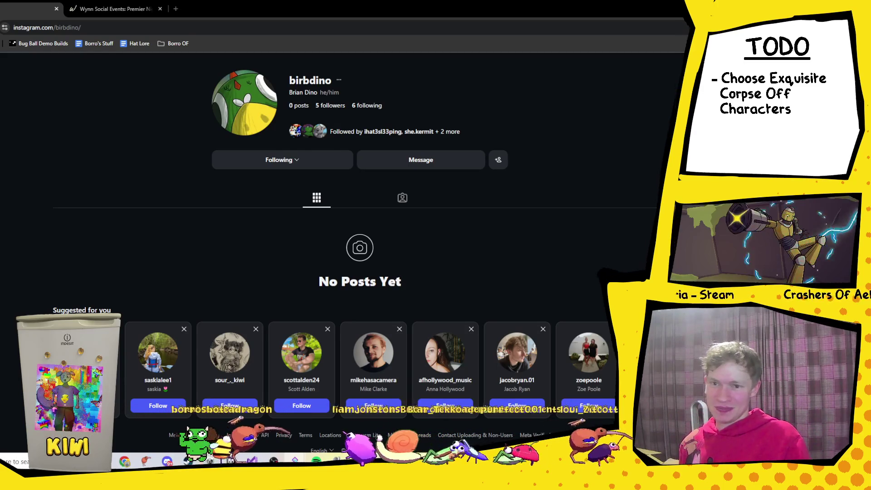
{"action": "key", "text": "alt+Tab"}
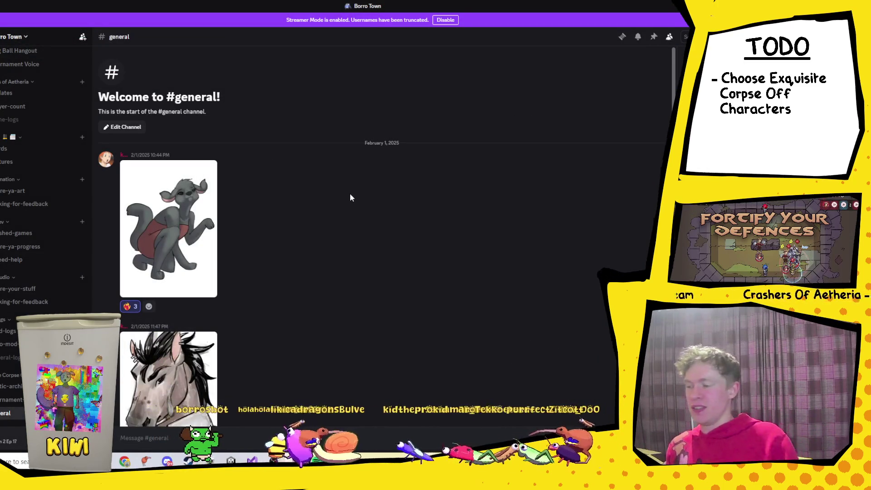
Scroll through the later character drawings posted in Discord's Borro Town #general channel.
{"action": "scroll", "coordinate": [330, 308], "scroll_direction": "down", "scroll_amount": 10}
{"action": "scroll", "coordinate": [330, 309], "scroll_direction": "down", "scroll_amount": 10}
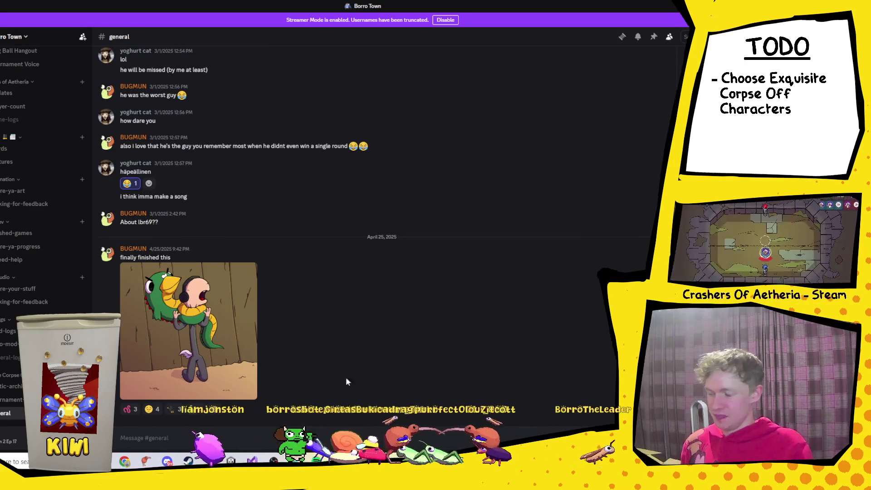
{"action": "scroll", "coordinate": [384, 358], "scroll_direction": "up", "scroll_amount": 5}
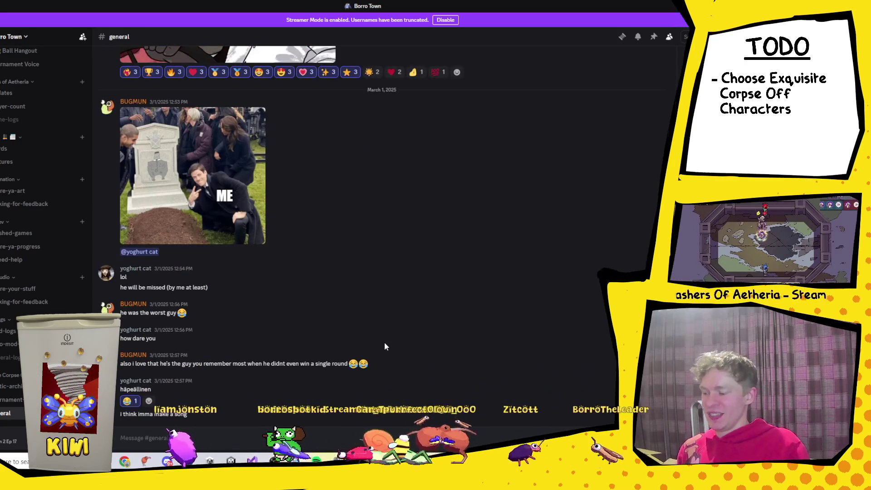
{"action": "scroll", "coordinate": [385, 342], "scroll_direction": "up", "scroll_amount": 4}
{"action": "scroll", "coordinate": [384, 320], "scroll_direction": "down", "scroll_amount": 3}
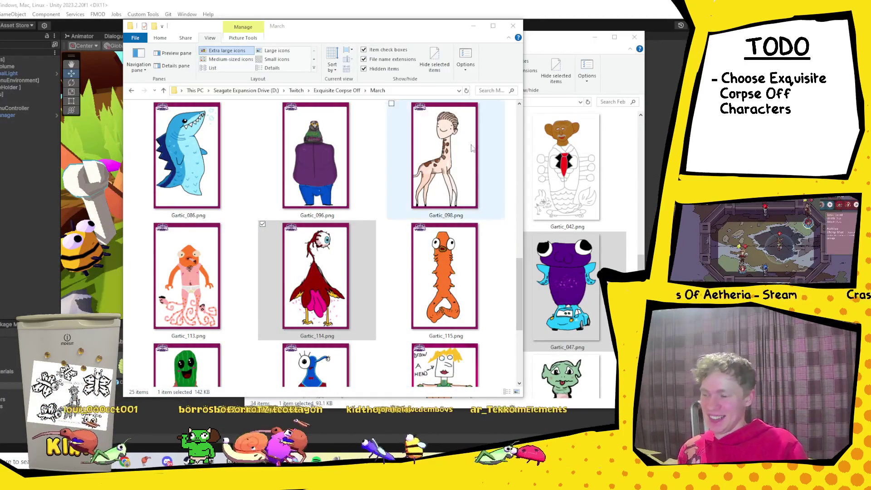
Maximize then restore the March folder window, minimize the other Explorer window, and scroll the thumbnails.
{"action": "left_click", "coordinate": [493, 27]}
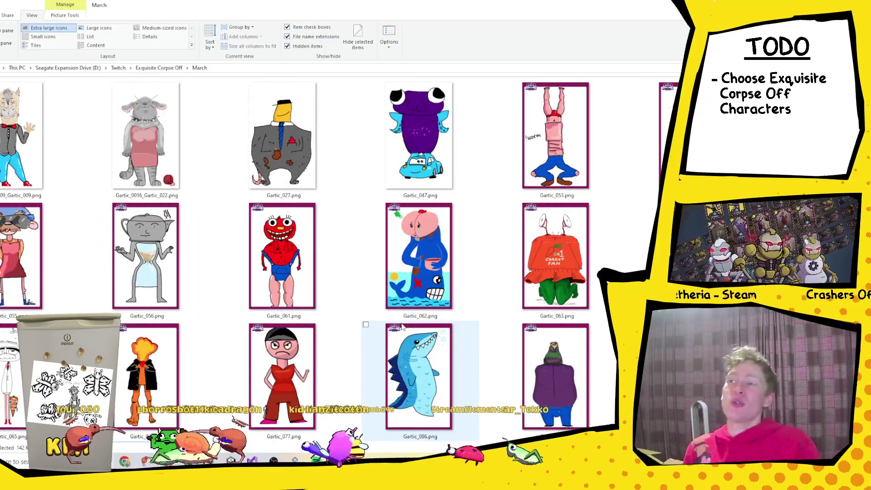
{"action": "key", "text": "super+Down"}
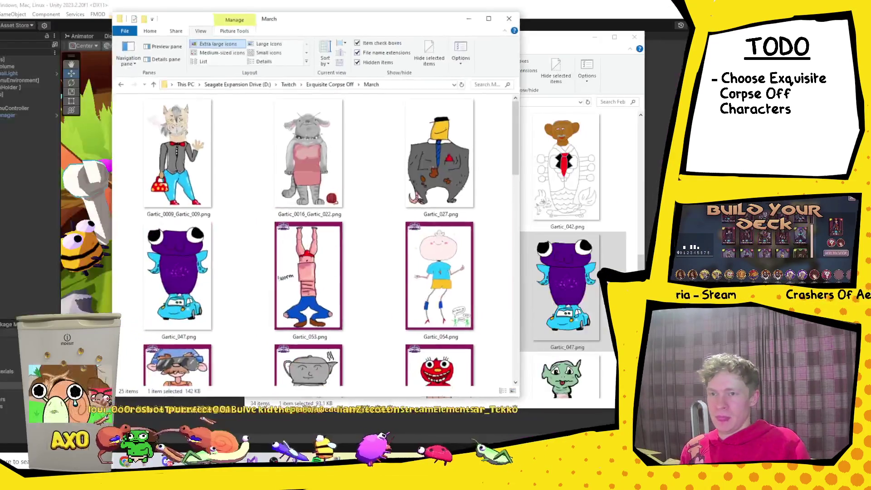
{"action": "left_click", "coordinate": [594, 36]}
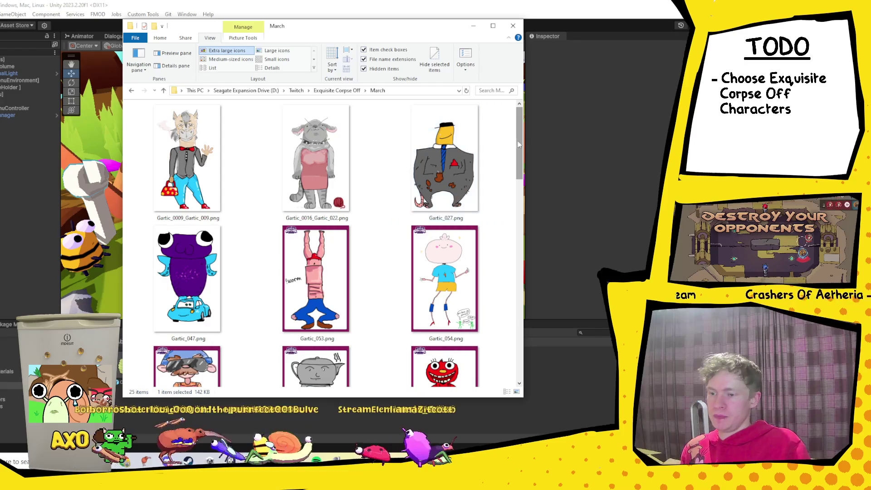
{"action": "left_click_drag", "start_coordinate": [520, 143], "coordinate": [520, 158]}
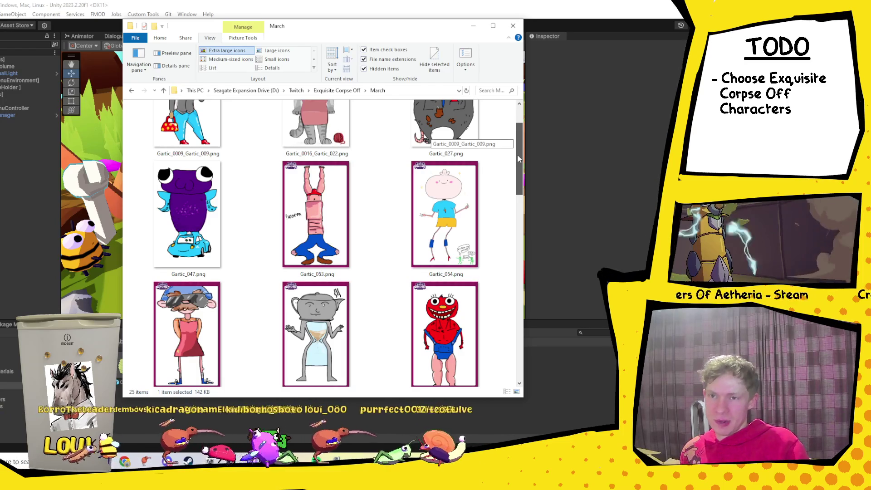
{"action": "mouse_move", "coordinate": [518, 158]}
{"action": "left_mouse_down"}
{"action": "mouse_move", "coordinate": [511, 262]}
{"action": "mouse_move", "coordinate": [527, 334]}
{"action": "mouse_move", "coordinate": [526, 274]}
{"action": "left_mouse_up"}
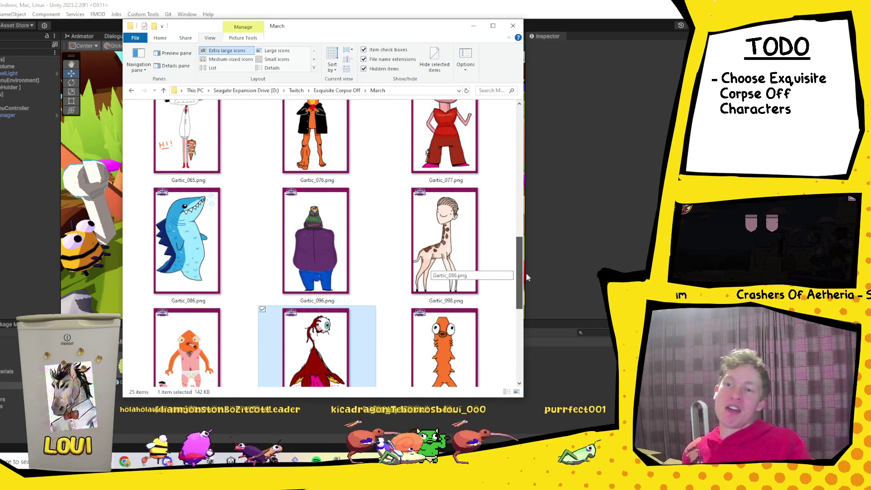
{"action": "left_click_drag", "start_coordinate": [527, 277], "coordinate": [509, 349]}
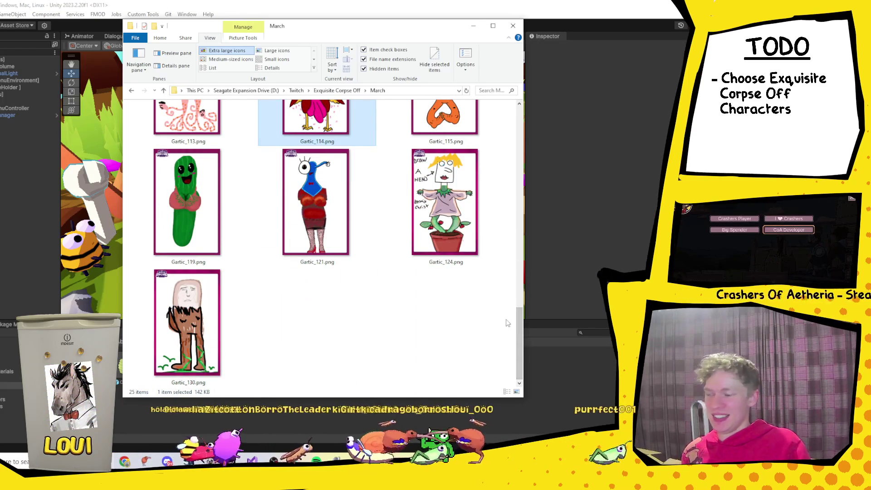
Preview Gartic_119.png and Gartic_124.png full size, closing each view afterward.
{"action": "double_click", "coordinate": [210, 185]}
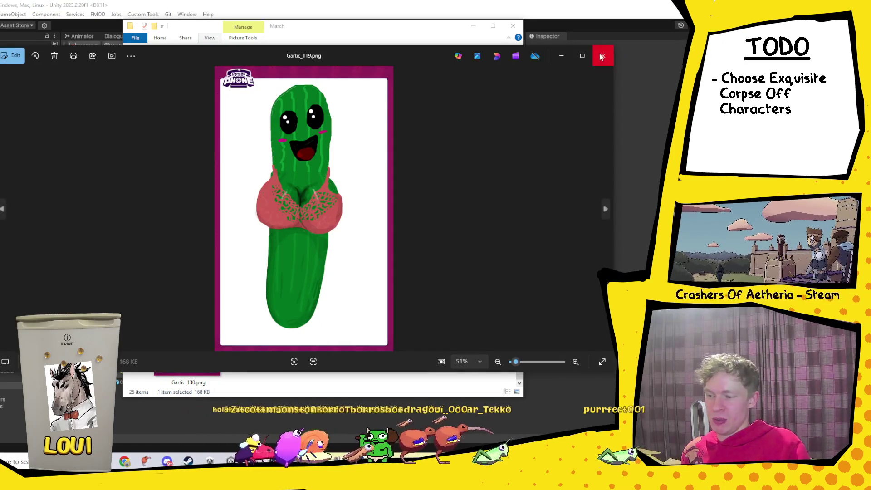
{"action": "left_click", "coordinate": [601, 54]}
{"action": "scroll", "coordinate": [217, 367], "scroll_direction": "up", "scroll_amount": 2}
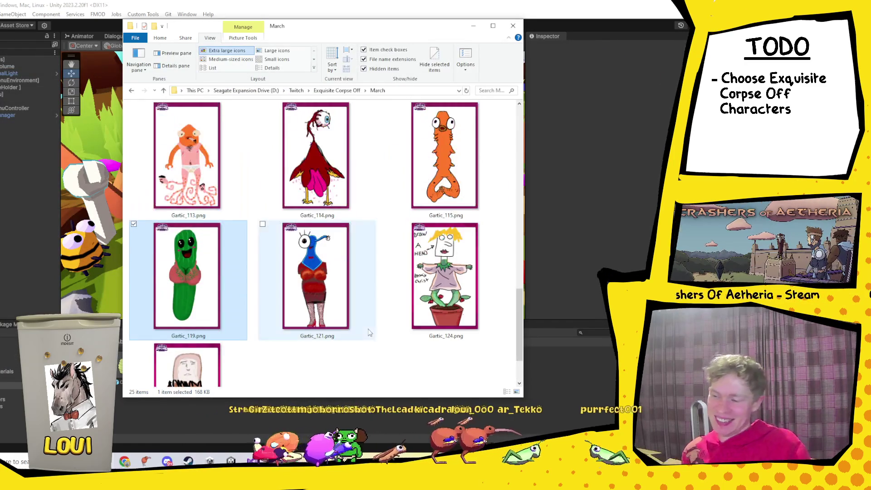
{"action": "double_click", "coordinate": [473, 258]}
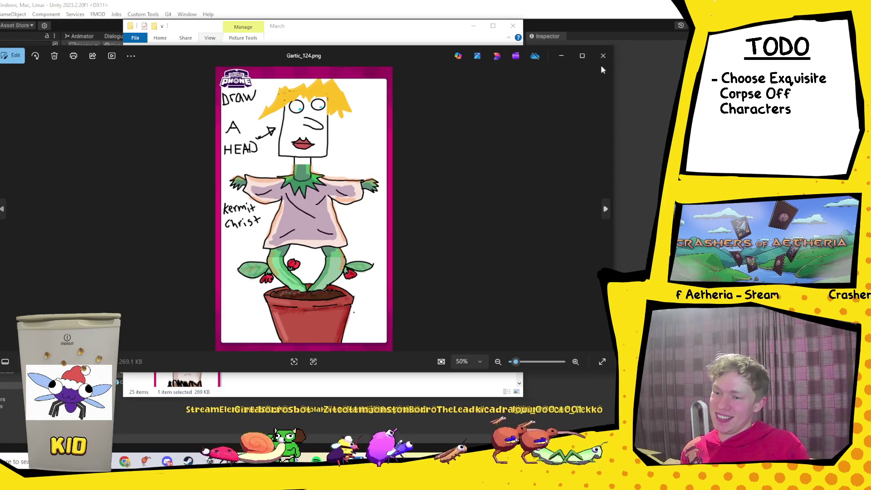
{"action": "left_click", "coordinate": [605, 54]}
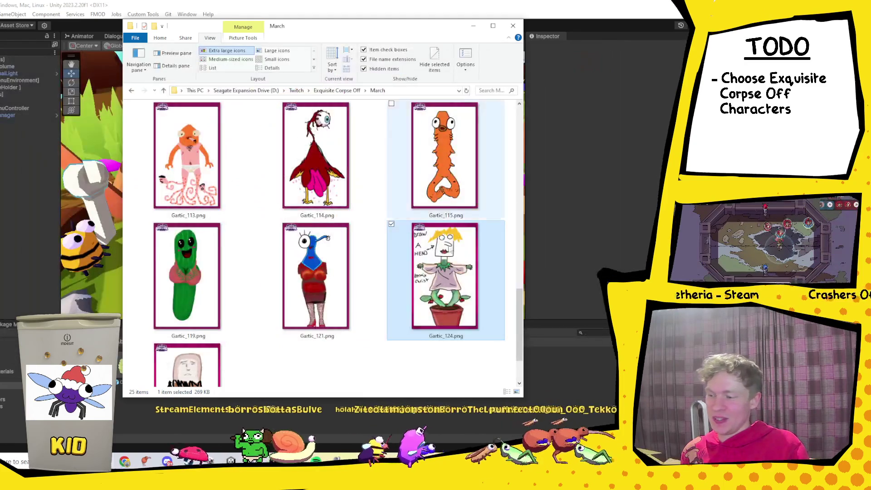
Find Gartic_077.png among the thumbnails and open it full size in the photo viewer.
{"action": "scroll", "coordinate": [437, 255], "scroll_direction": "up", "scroll_amount": 3}
{"action": "scroll", "coordinate": [438, 257], "scroll_direction": "down", "scroll_amount": 10}
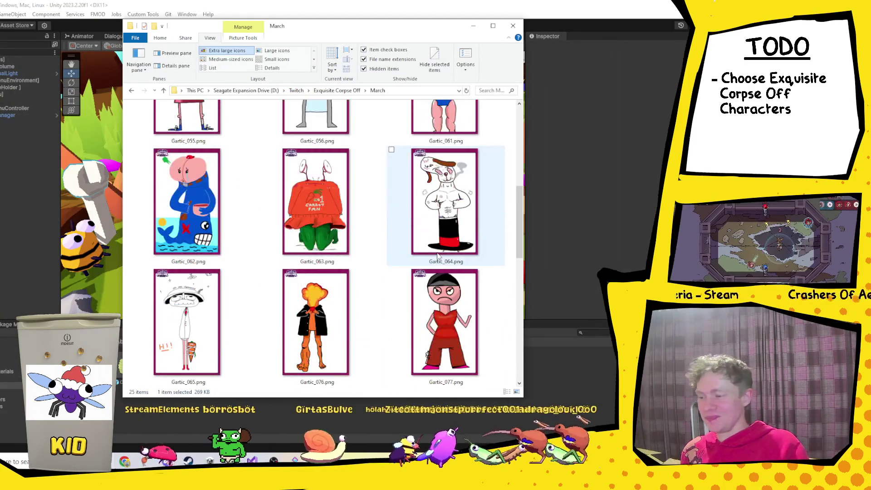
{"action": "scroll", "coordinate": [442, 272], "scroll_direction": "up", "scroll_amount": 5}
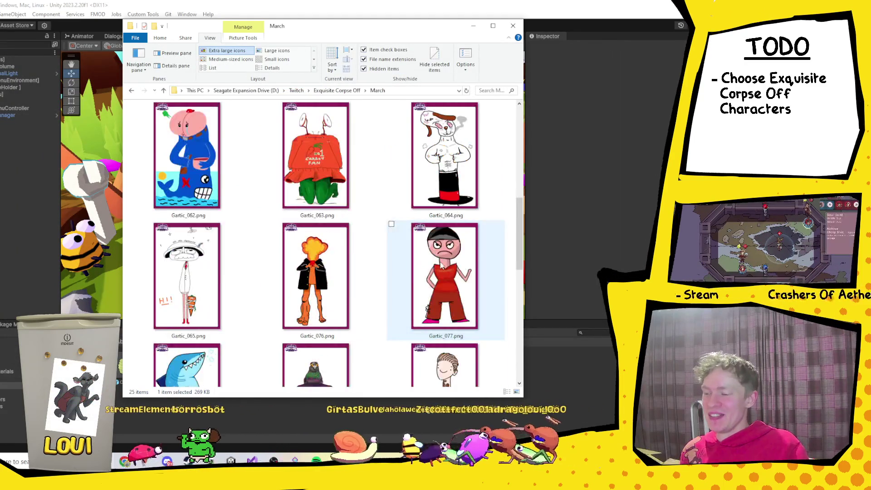
{"action": "left_click", "coordinate": [448, 287]}
{"action": "double_click", "coordinate": [448, 287]}
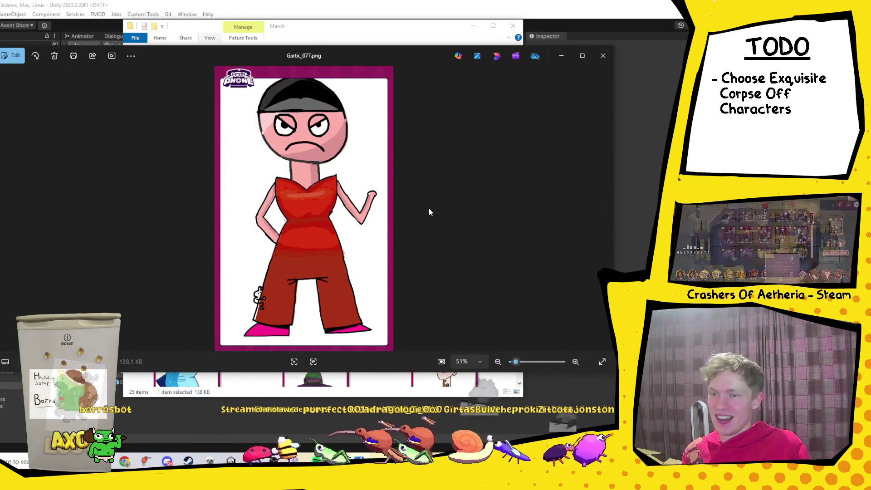
{"action": "scroll", "coordinate": [428, 208], "scroll_direction": "up", "scroll_amount": 2}
{"action": "left_click", "coordinate": [602, 55]}
{"action": "key", "text": "Right"}
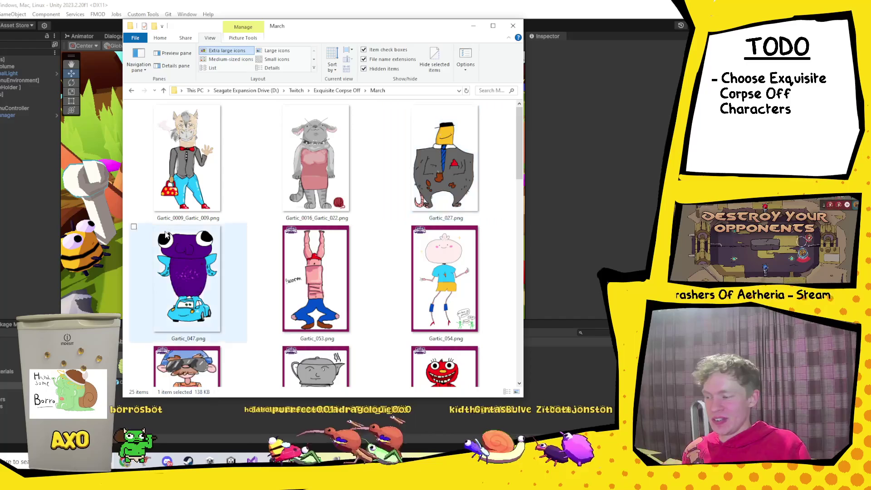
{"action": "key", "text": "Return"}
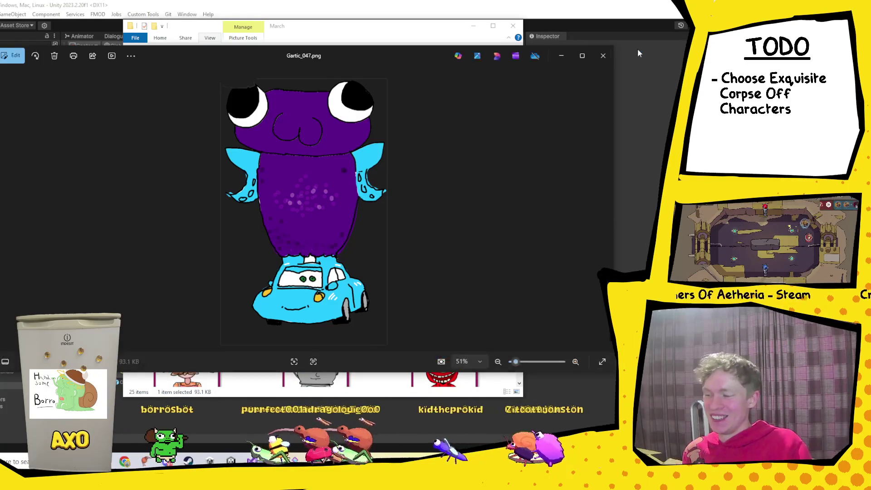
{"action": "left_click", "coordinate": [603, 54]}
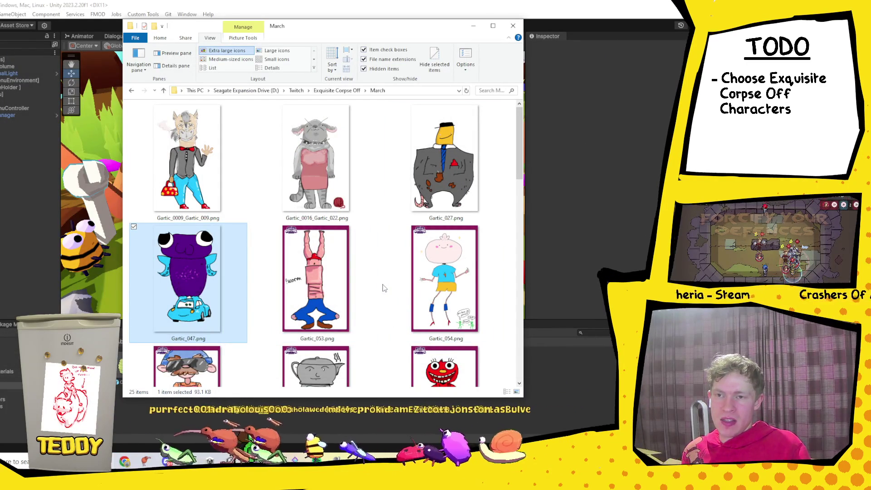
{"action": "scroll", "coordinate": [356, 299], "scroll_direction": "down", "scroll_amount": 5}
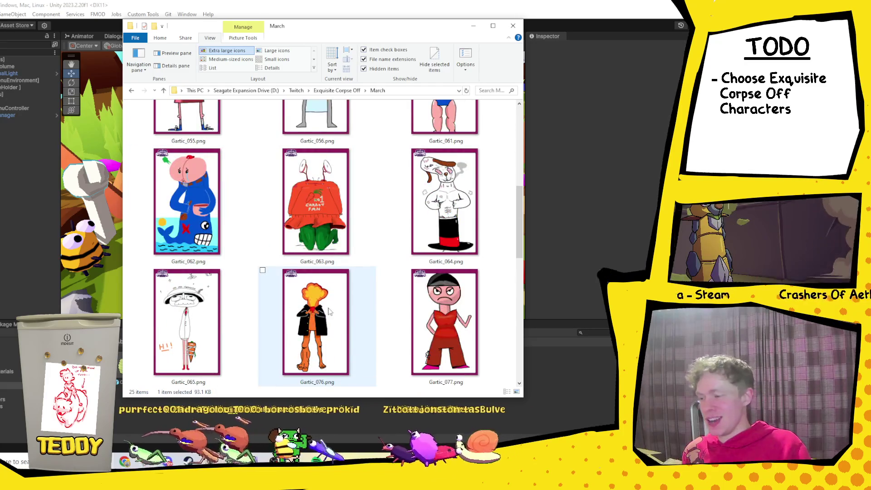
{"action": "scroll", "coordinate": [330, 311], "scroll_direction": "down", "scroll_amount": 4}
{"action": "scroll", "coordinate": [408, 226], "scroll_direction": "up", "scroll_amount": 2}
{"action": "left_click", "coordinate": [437, 154]}
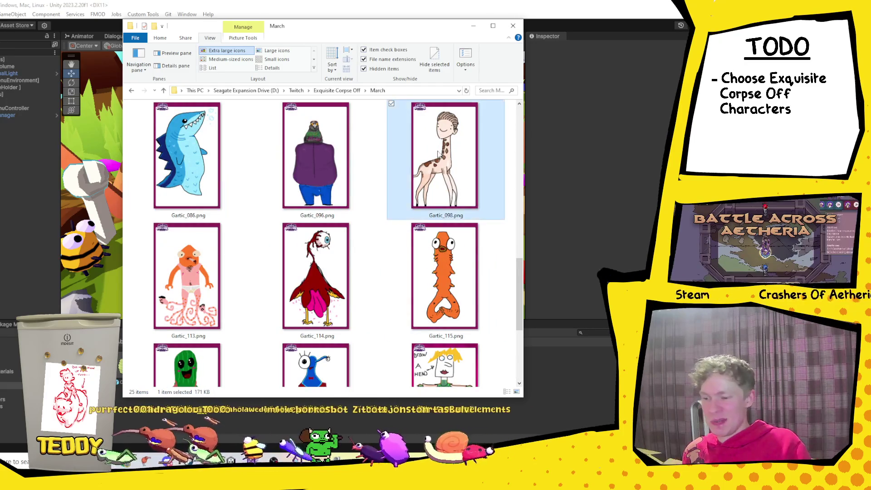
{"action": "double_click", "coordinate": [438, 154]}
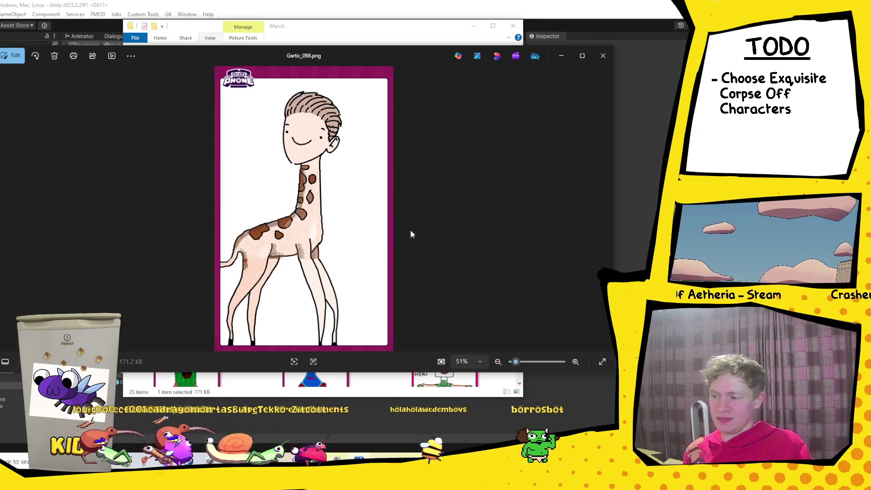
{"action": "left_click", "coordinate": [605, 53]}
{"action": "scroll", "coordinate": [373, 243], "scroll_direction": "up", "scroll_amount": 5}
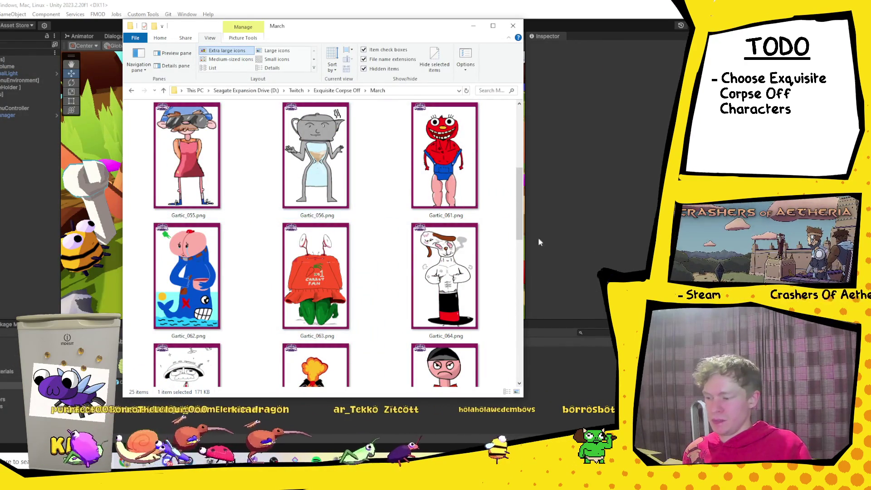
{"action": "scroll", "coordinate": [369, 228], "scroll_direction": "down", "scroll_amount": 5}
{"action": "scroll", "coordinate": [370, 228], "scroll_direction": "up", "scroll_amount": 10}
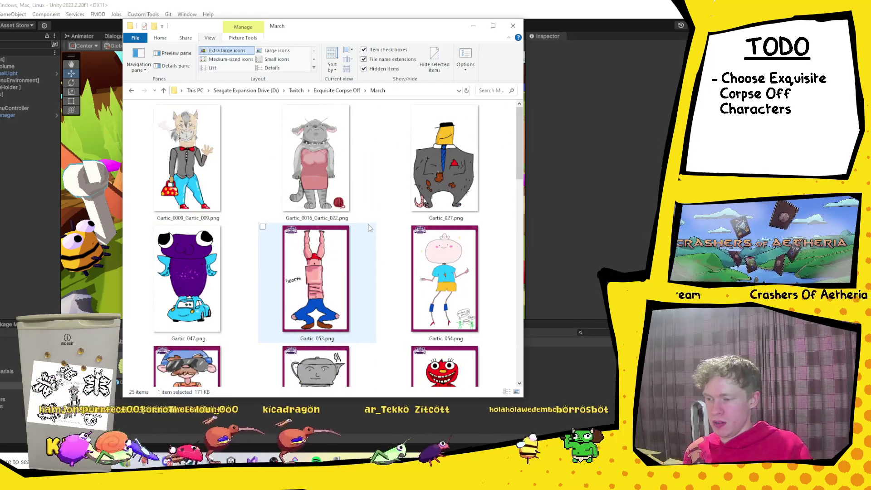
{"action": "scroll", "coordinate": [372, 236], "scroll_direction": "down", "scroll_amount": 8}
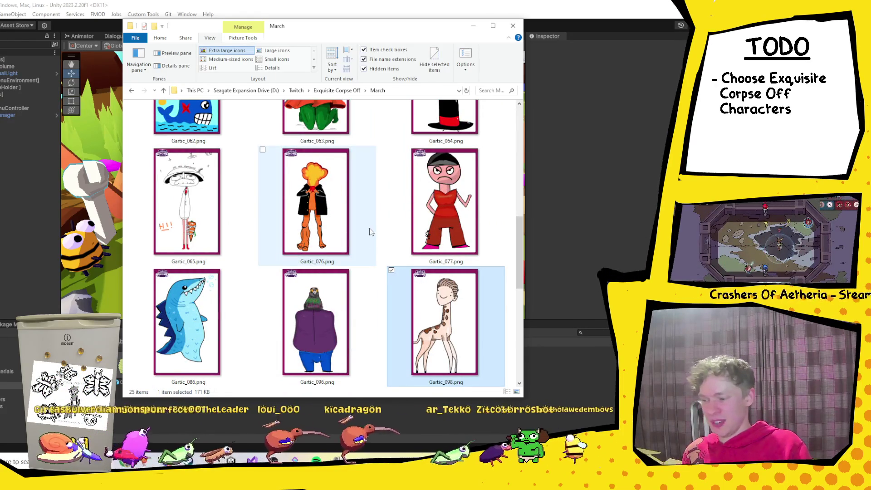
{"action": "scroll", "coordinate": [370, 303], "scroll_direction": "down", "scroll_amount": 5}
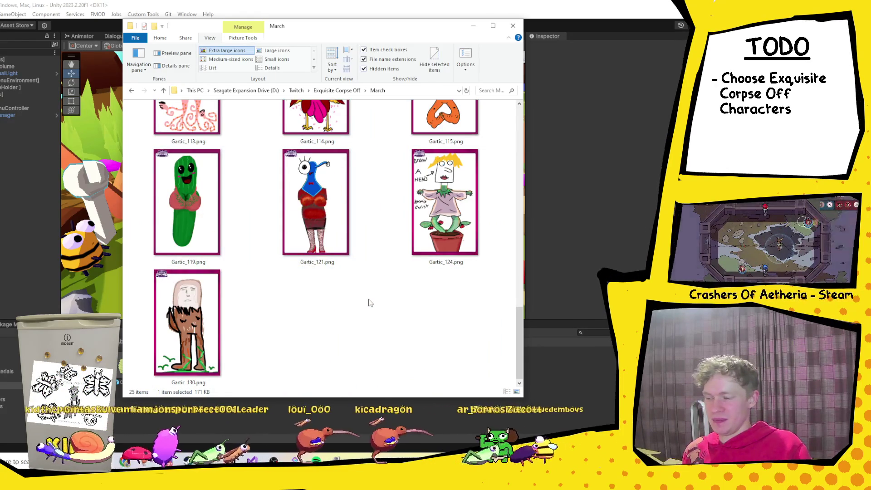
{"action": "scroll", "coordinate": [370, 303], "scroll_direction": "up", "scroll_amount": 10}
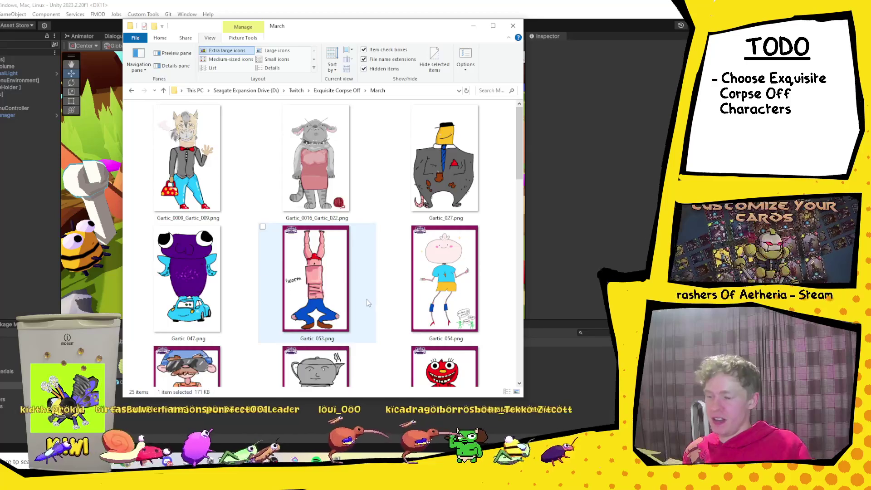
{"action": "scroll", "coordinate": [367, 297], "scroll_direction": "down", "scroll_amount": 6}
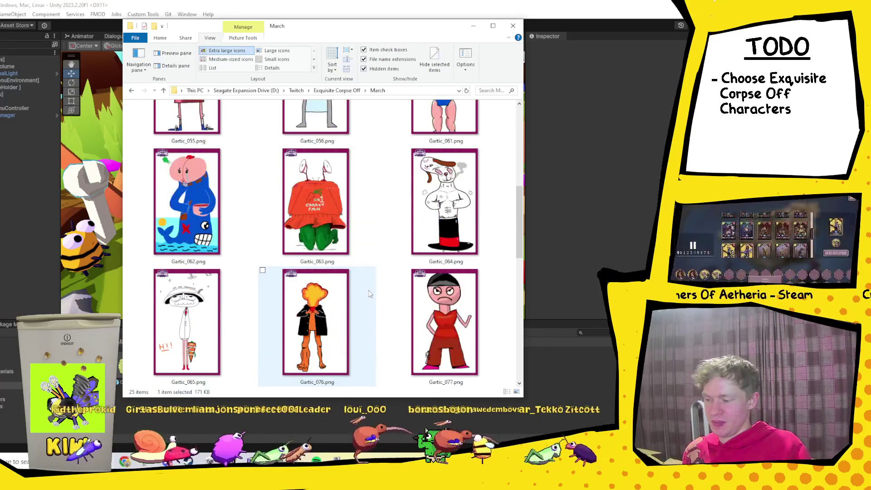
{"action": "scroll", "coordinate": [370, 294], "scroll_direction": "down", "scroll_amount": 2}
{"action": "scroll", "coordinate": [370, 294], "scroll_direction": "down", "scroll_amount": 8}
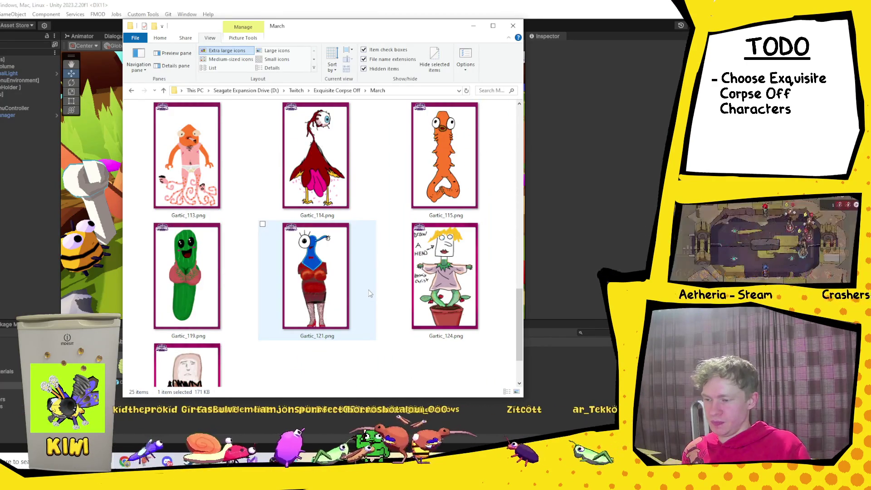
{"action": "scroll", "coordinate": [369, 293], "scroll_direction": "up", "scroll_amount": 7}
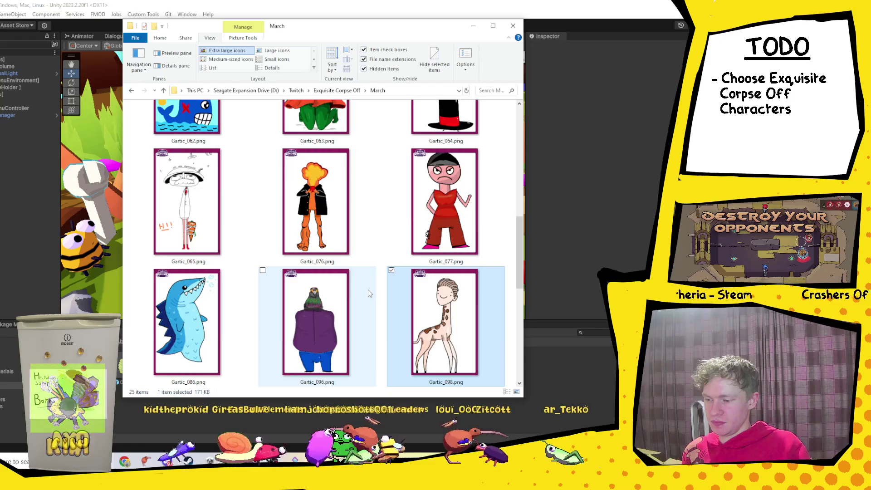
{"action": "scroll", "coordinate": [369, 294], "scroll_direction": "up", "scroll_amount": 4}
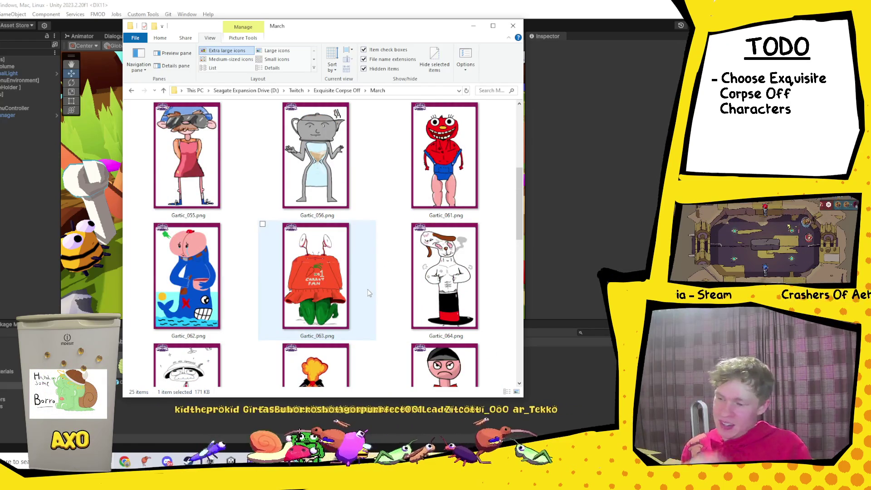
{"action": "scroll", "coordinate": [367, 292], "scroll_direction": "down", "scroll_amount": 1}
{"action": "scroll", "coordinate": [364, 290], "scroll_direction": "up", "scroll_amount": 5}
{"action": "scroll", "coordinate": [364, 290], "scroll_direction": "down", "scroll_amount": 3}
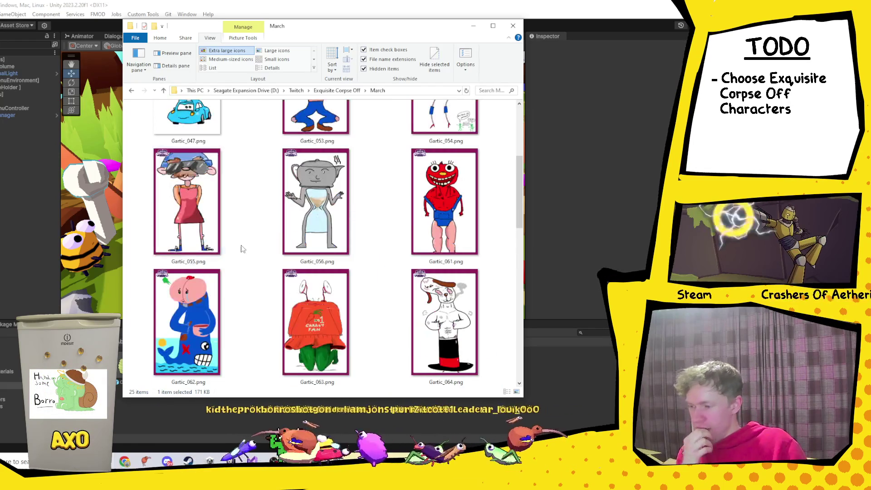
Preview the sunglasses character drawing Gartic_055.png full size, then close the view.
{"action": "left_click", "coordinate": [202, 213]}
{"action": "key", "text": "Return"}
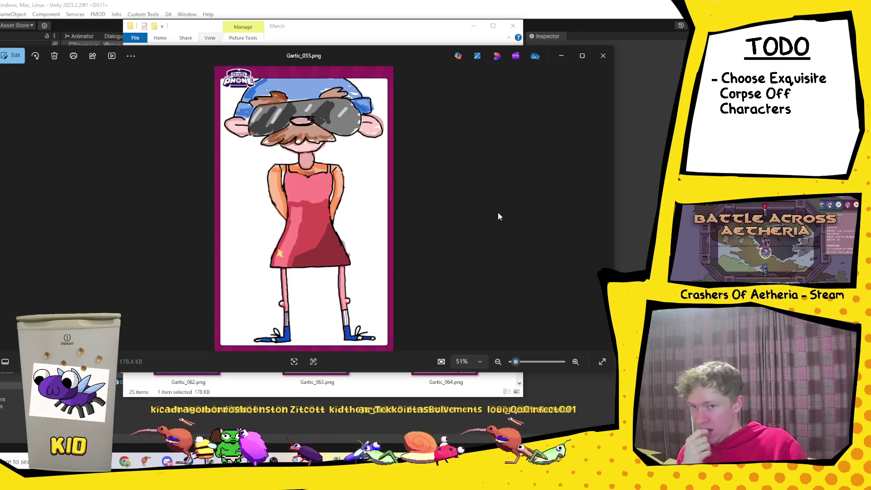
{"action": "left_click", "coordinate": [603, 57]}
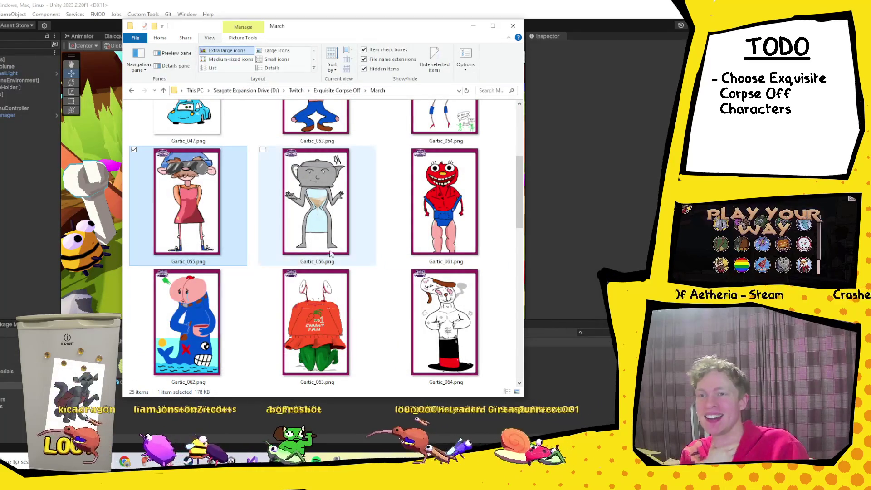
Scroll through the March thumbnails once more, then minimize the folder to reveal the Unity Bug Ball scene.
{"action": "scroll", "coordinate": [321, 255], "scroll_direction": "down", "scroll_amount": 5}
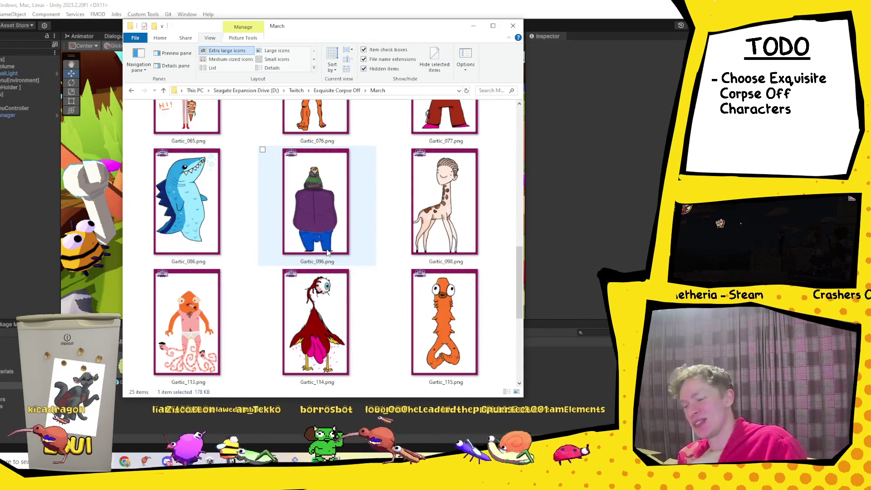
{"action": "scroll", "coordinate": [430, 243], "scroll_direction": "up", "scroll_amount": 2}
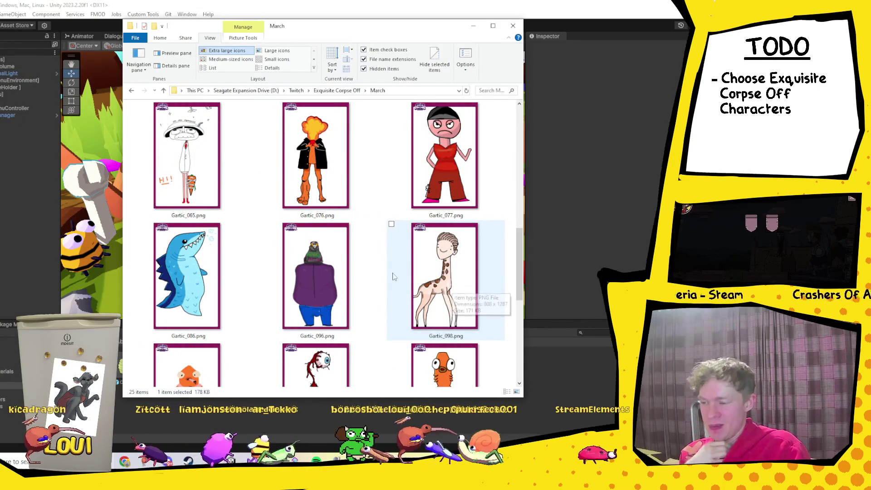
{"action": "scroll", "coordinate": [358, 186], "scroll_direction": "up", "scroll_amount": 2}
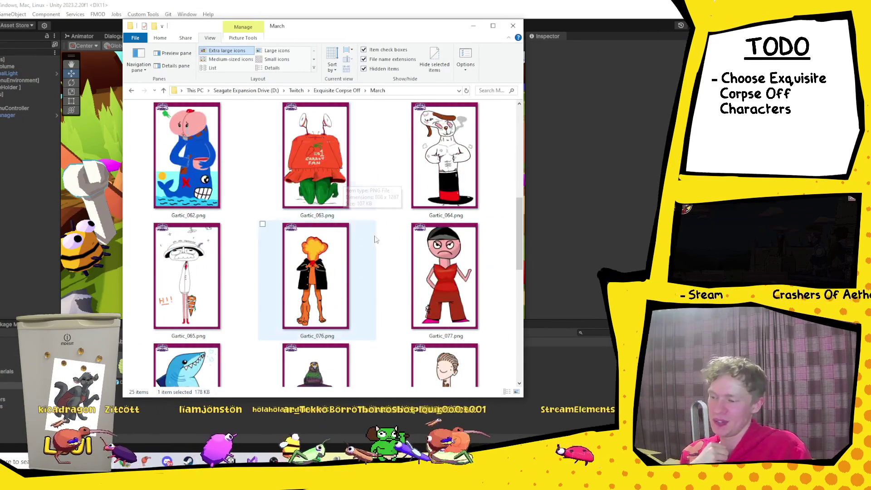
{"action": "scroll", "coordinate": [400, 294], "scroll_direction": "up", "scroll_amount": 2}
{"action": "scroll", "coordinate": [400, 295], "scroll_direction": "up", "scroll_amount": 4}
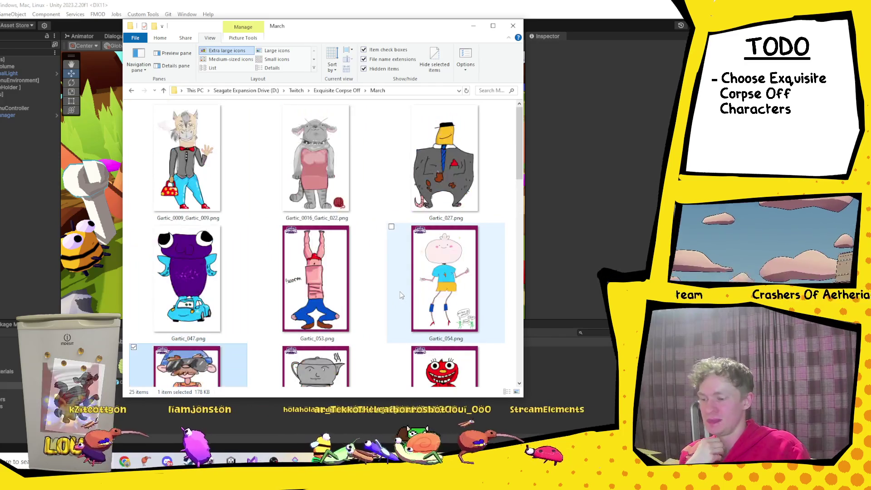
{"action": "scroll", "coordinate": [401, 294], "scroll_direction": "down", "scroll_amount": 5}
{"action": "scroll", "coordinate": [399, 295], "scroll_direction": "down", "scroll_amount": 5}
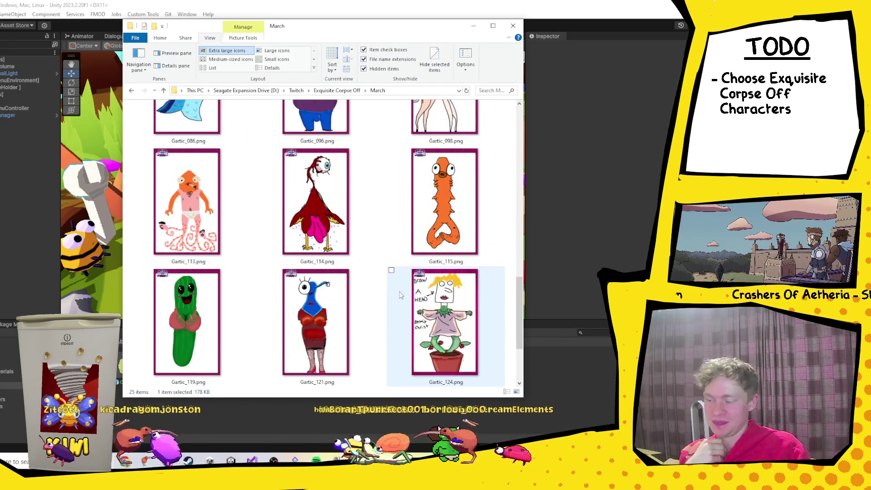
{"action": "scroll", "coordinate": [399, 292], "scroll_direction": "up", "scroll_amount": 6}
{"action": "mouse_move", "coordinate": [389, 224]}
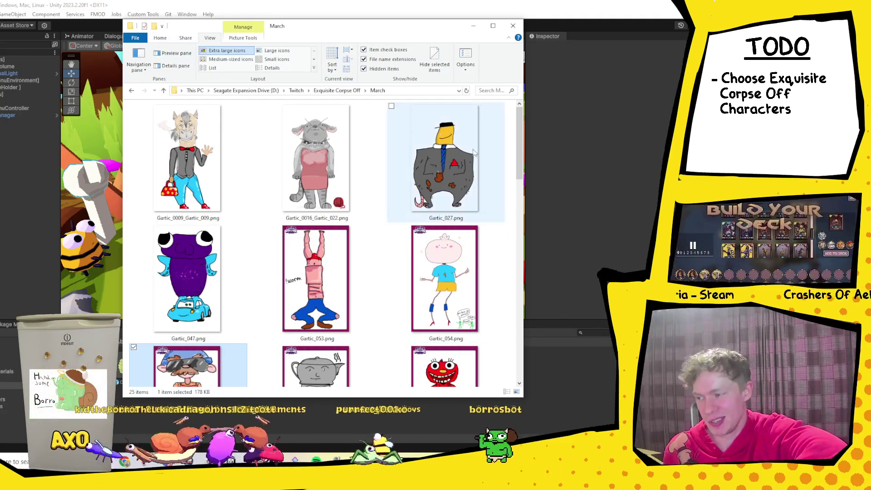
{"action": "left_click", "coordinate": [471, 29]}
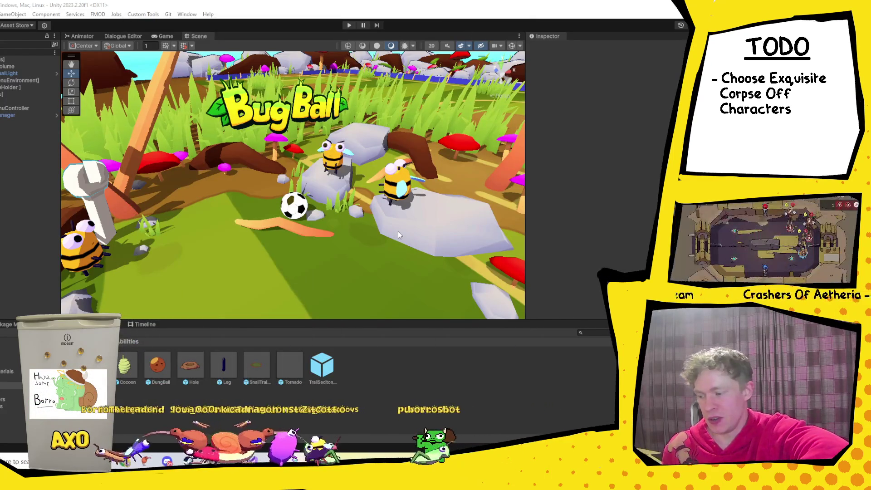